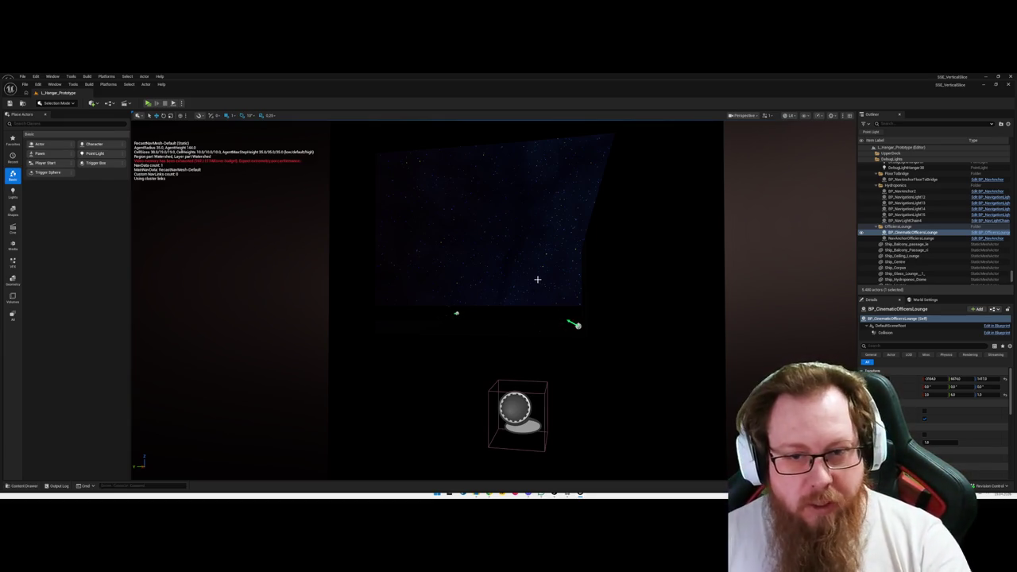
Pull the camera back and fly out of the starry-window lounge toward the ship hull.
scroll(428, 300, "down", 5)
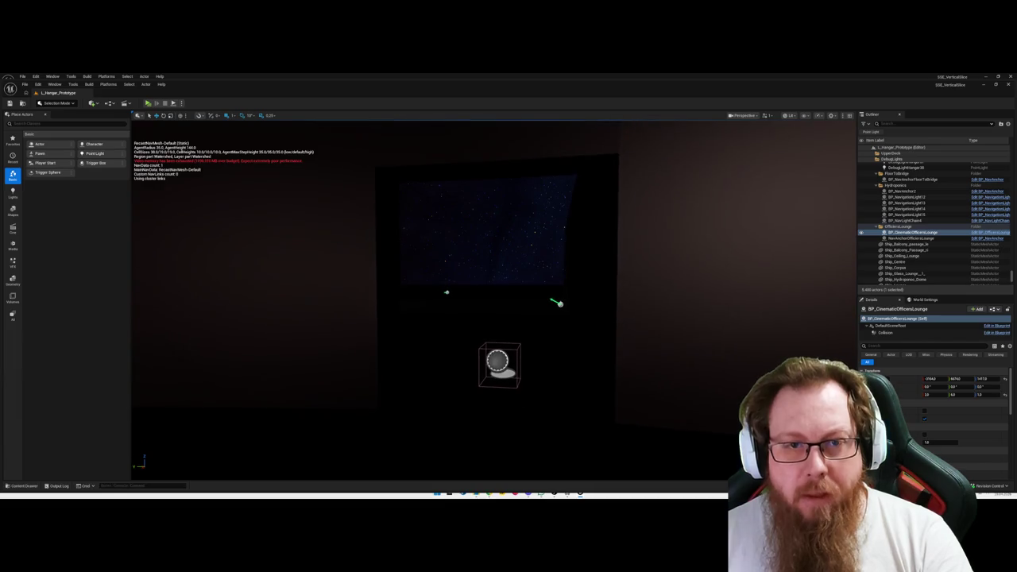
scroll(493, 301, "down", 3)
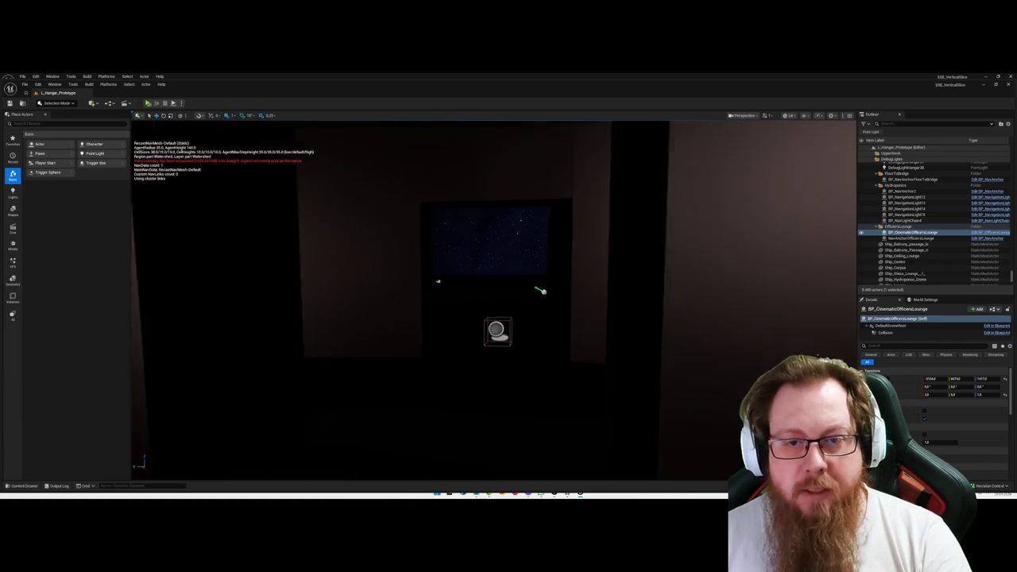
mouse_move(509, 244)
left_mouse_down()
mouse_move(526, 244)
mouse_move(508, 213)
mouse_move(528, 279)
mouse_move(517, 279)
left_mouse_up()
left_click_drag(529, 372, 486, 300)
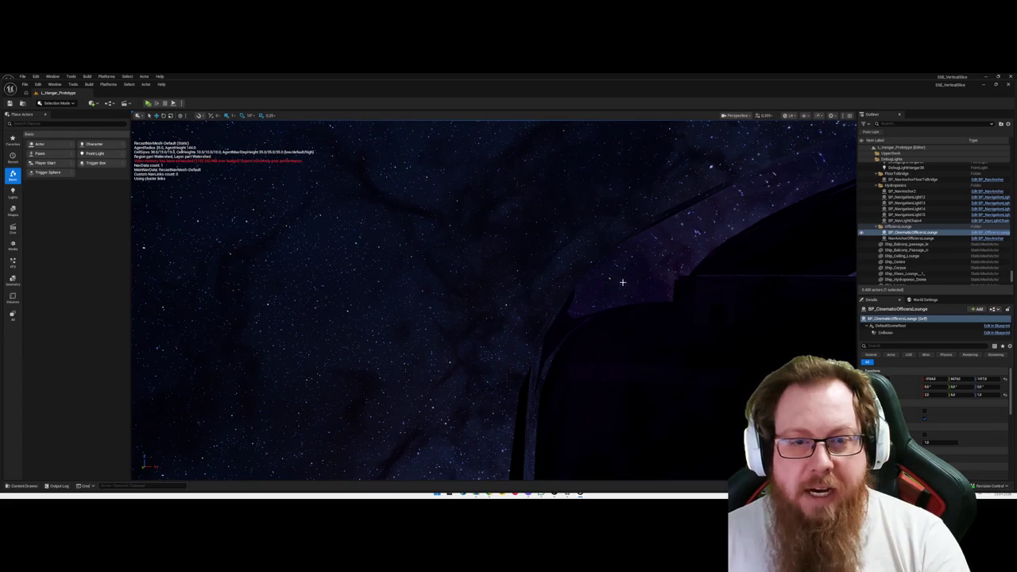
Fly toward the glowing blue dome, frame it with the ship ring, and select Ship_Ceiling_Lounge.
left_click_drag(486, 300, 480, 291)
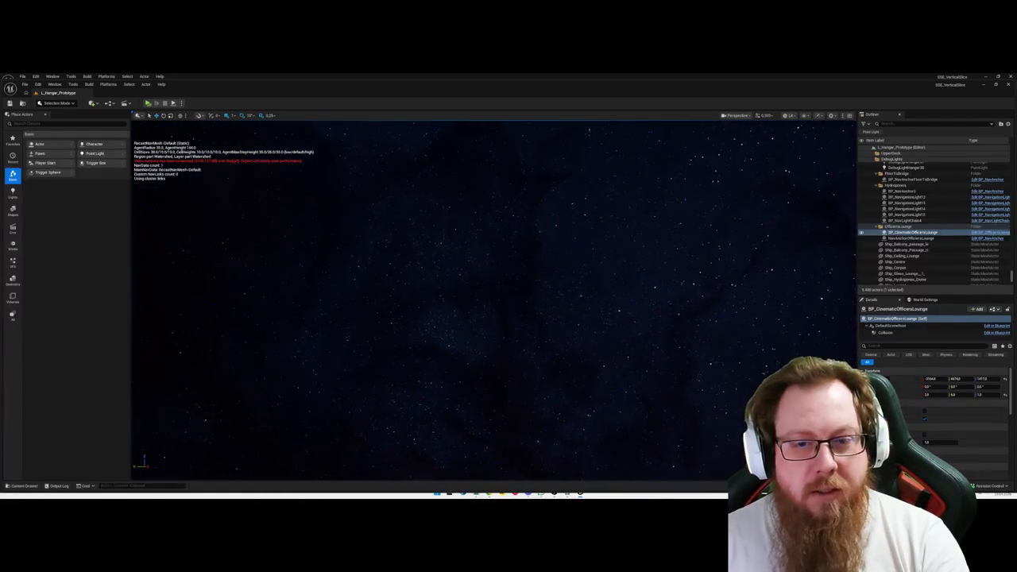
left_click_drag(521, 260, 521, 260)
left_click_drag(510, 364, 510, 364)
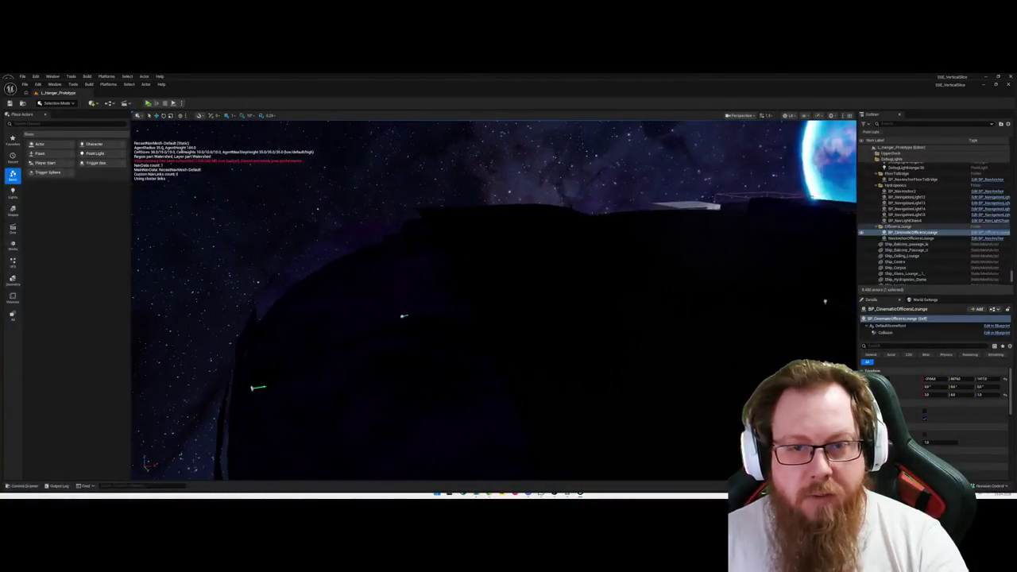
left_click(276, 266)
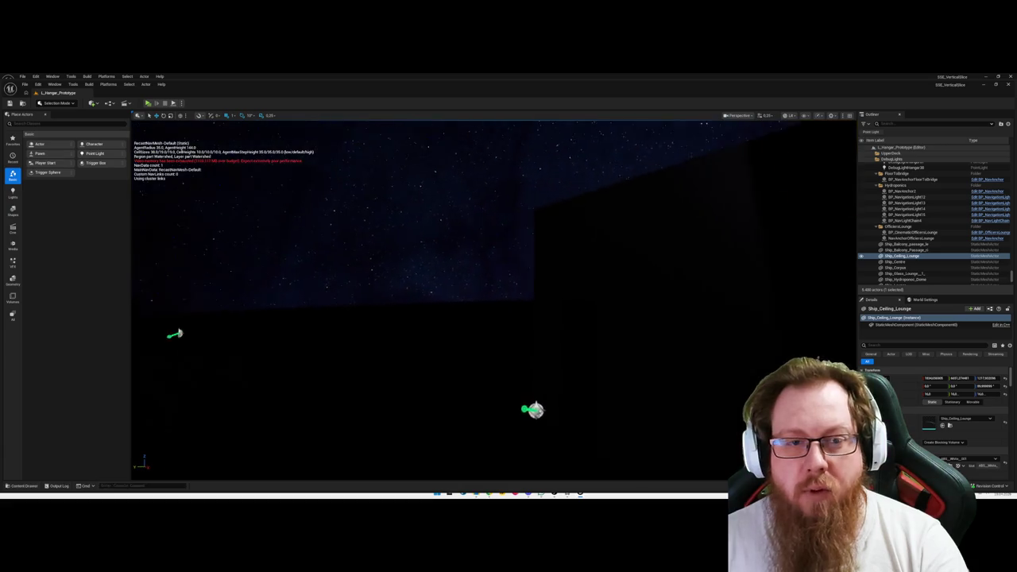
Deselect the Ship_Ceiling_Lounge mesh with Escape.
key("Escape")
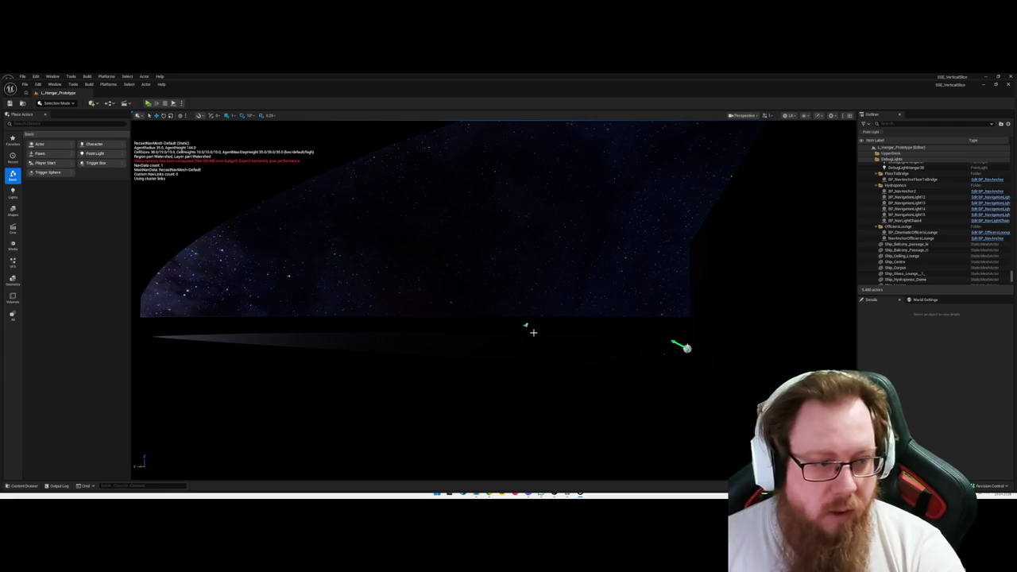
Turn and fly the camera across the dark floor toward the walls and green arrows.
mouse_move(602, 349)
left_mouse_down()
mouse_move(484, 352)
mouse_move(516, 352)
left_mouse_up()
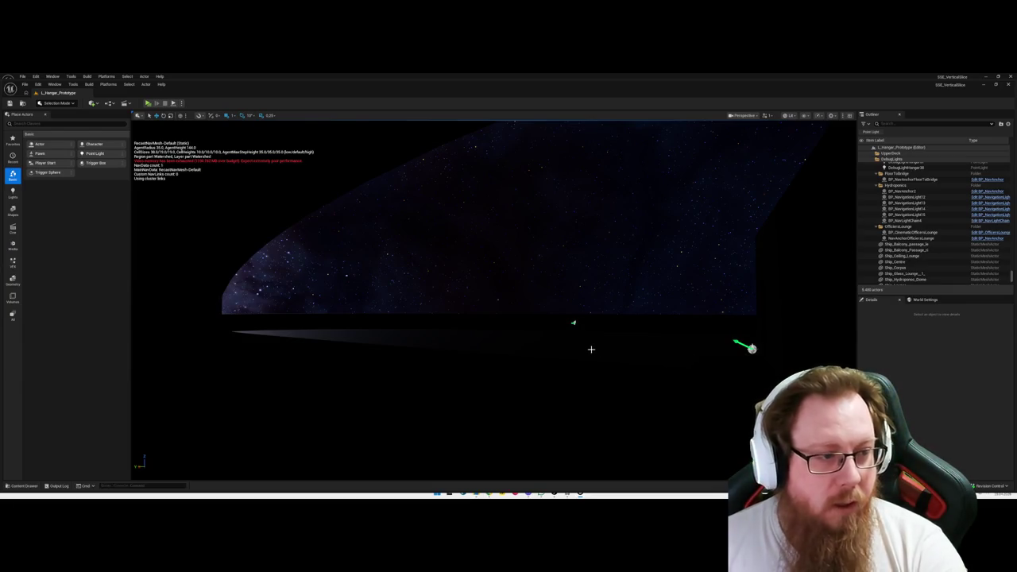
left_click_drag(516, 352, 473, 344)
mouse_move(570, 328)
left_mouse_down()
mouse_move(549, 336)
mouse_move(548, 311)
mouse_move(528, 319)
left_mouse_up()
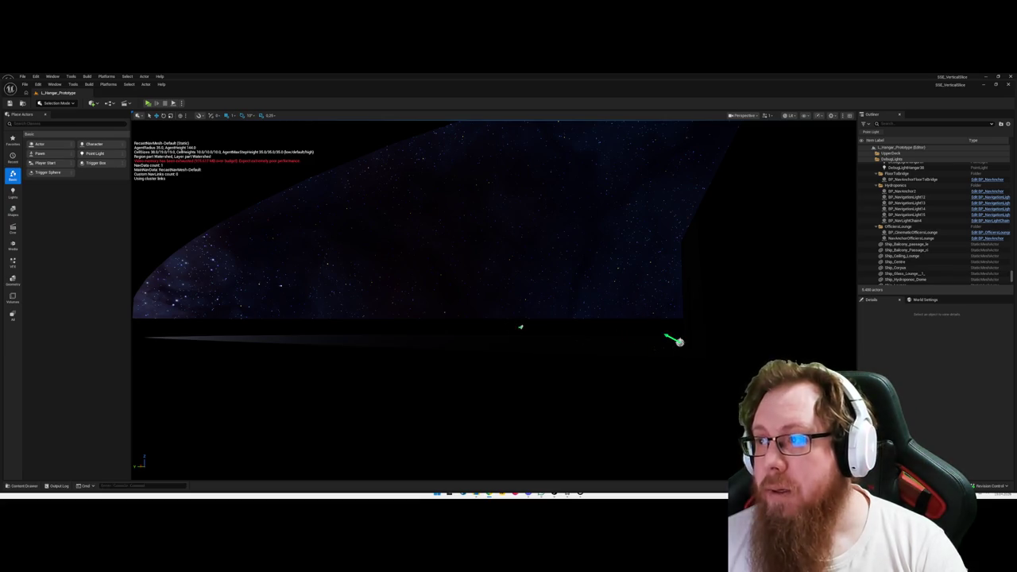
left_click_drag(557, 296, 557, 296)
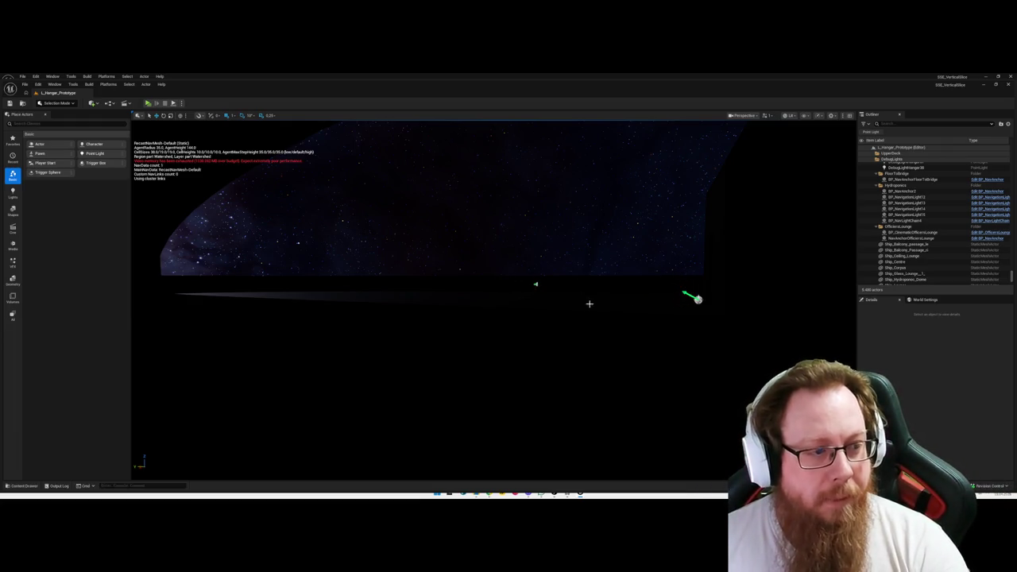
left_click_drag(588, 305, 589, 305)
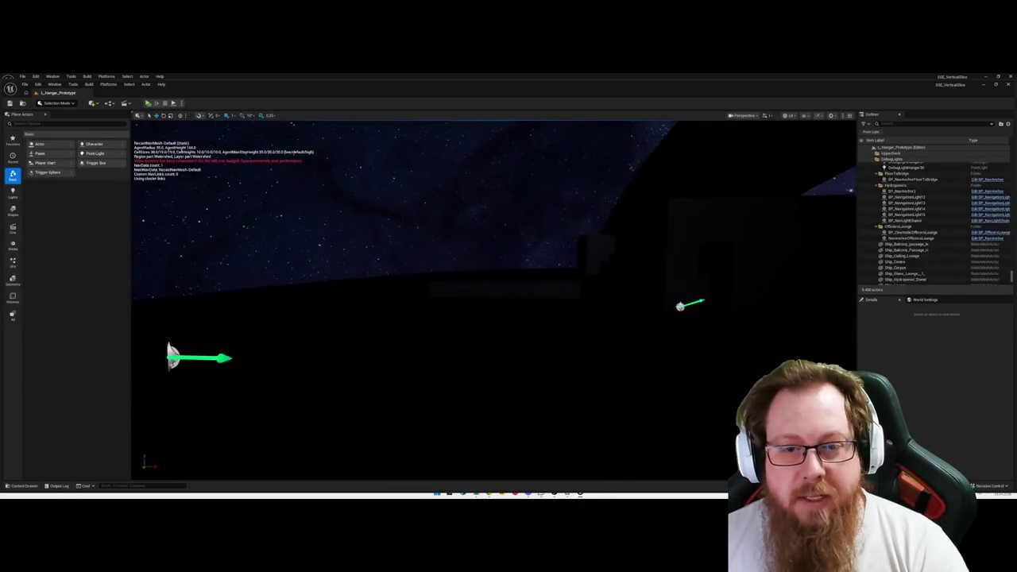
Fly past the green arrows and planet screen into the hangar toward the lit doorway.
left_click_drag(603, 338, 603, 339)
left_click_drag(527, 334, 520, 342)
left_click_drag(402, 397, 402, 396)
mouse_move(457, 352)
left_mouse_down()
mouse_move(432, 332)
mouse_move(448, 362)
left_mouse_up()
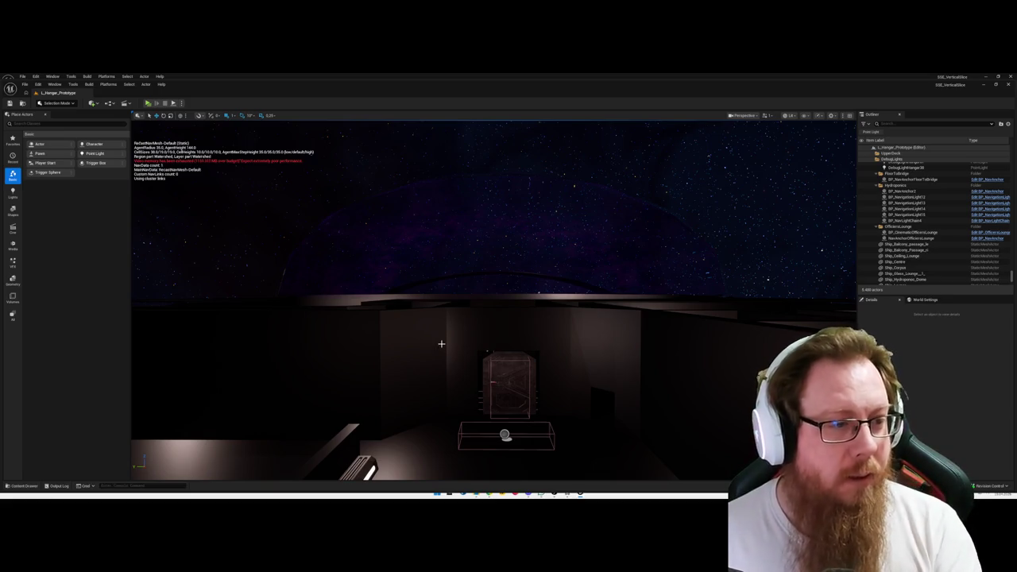
left_click_drag(477, 325, 470, 302)
Pull the camera up and back over the hangar rooms, then fly toward the far door.
scroll(471, 324, "down", 5)
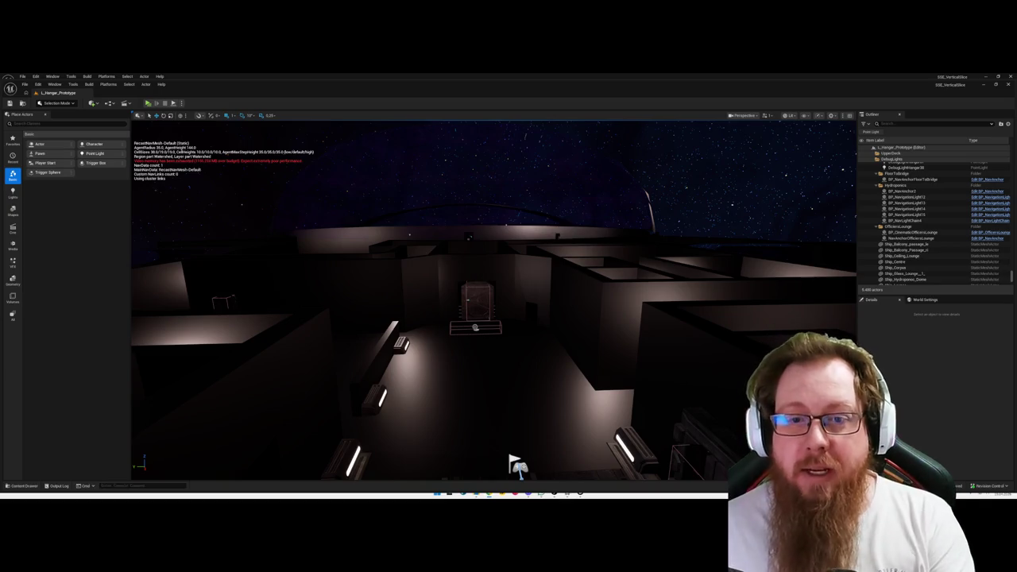
mouse_move(549, 374)
left_mouse_down()
mouse_move(524, 346)
mouse_move(549, 318)
mouse_move(509, 290)
mouse_move(497, 295)
mouse_move(517, 286)
mouse_move(491, 386)
left_mouse_up()
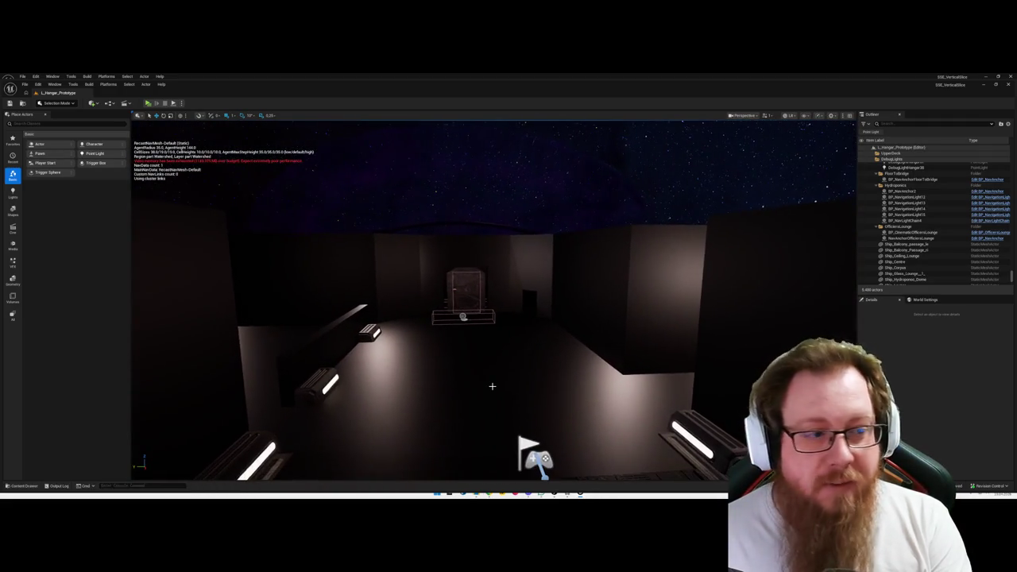
Focus the view on the door with F, back out, and click a ceiling panel.
key("f")
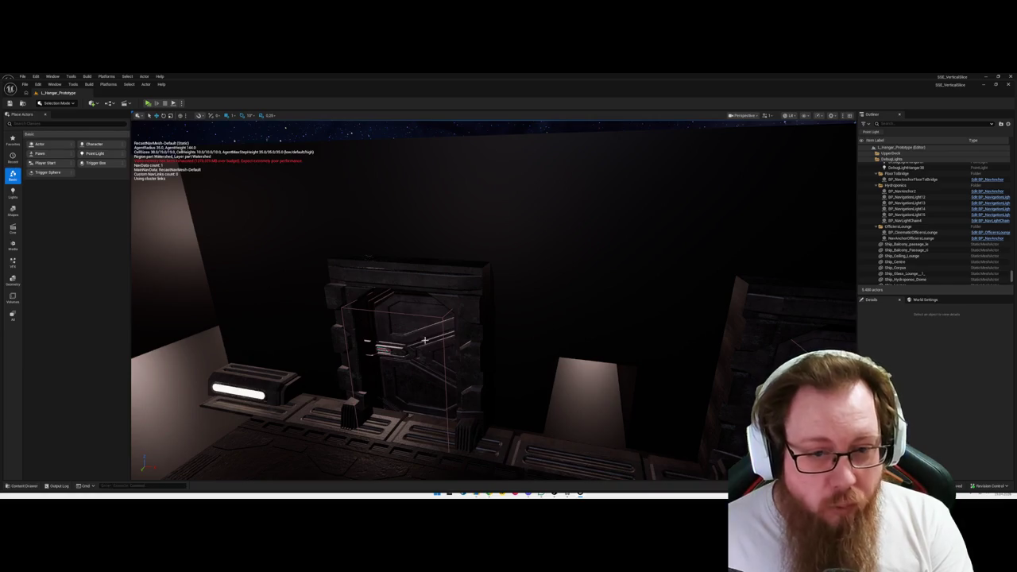
scroll(508, 362, "down", 10)
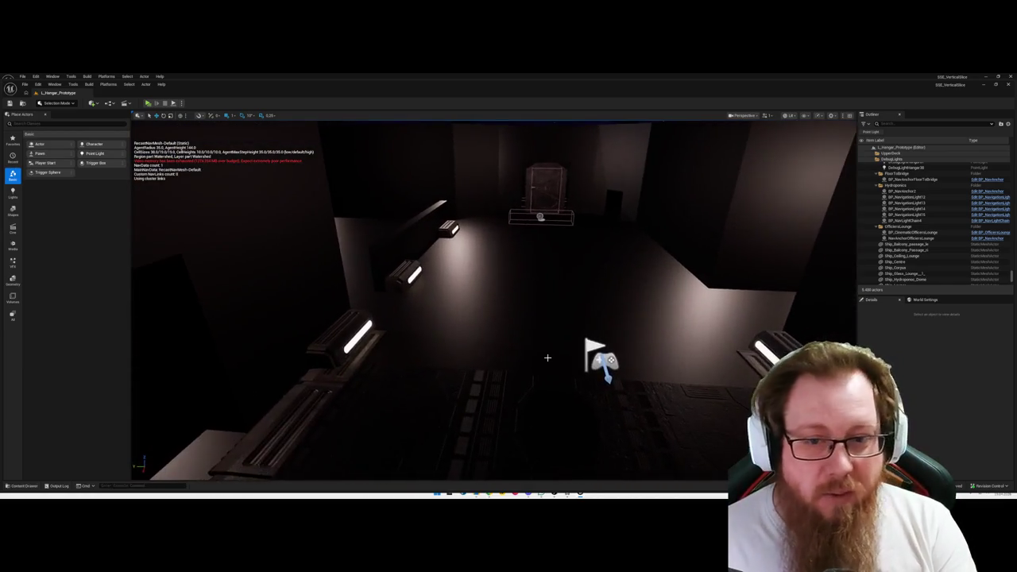
left_click(593, 401)
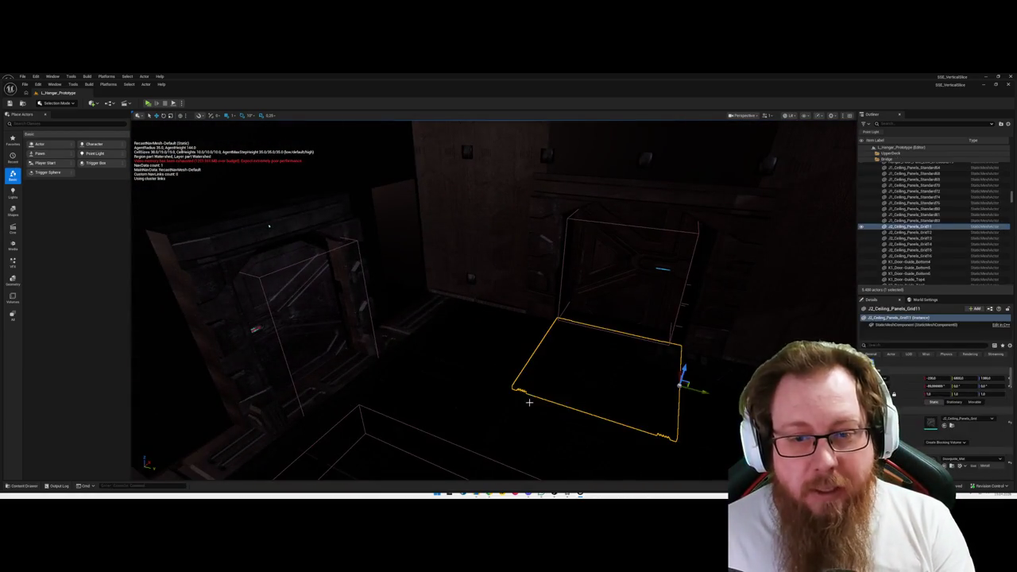
Return to the wide corridor view and open the Content Drawer at the Blueprints folder.
scroll(315, 224, "down", 10)
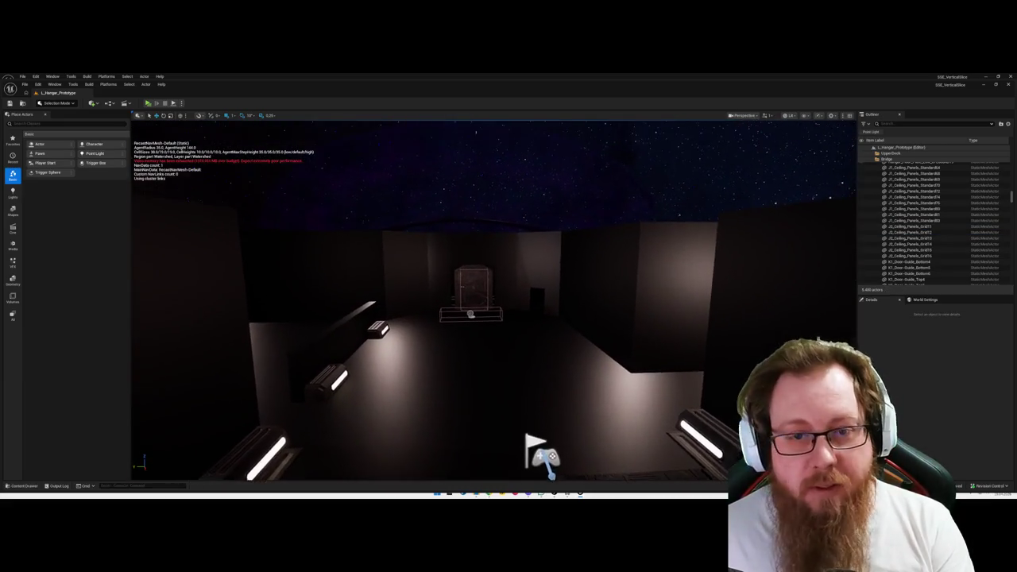
key("ctrl+space")
left_click(314, 387)
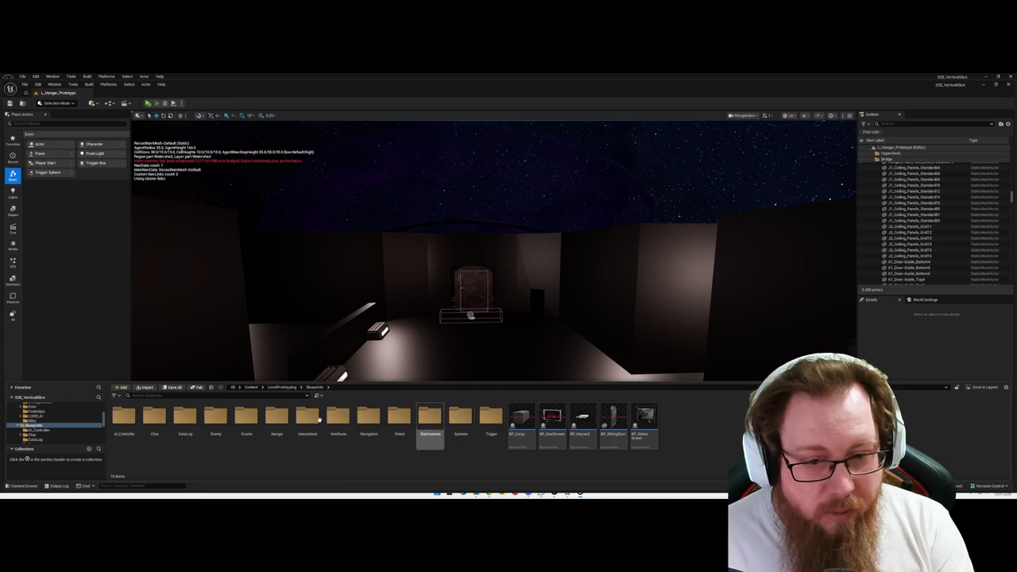
Browse LevelPrototyping > Audio > LORELAI > InitialBoot > Shipwide, then go back to Audio.
left_click(281, 387)
double_click(155, 417)
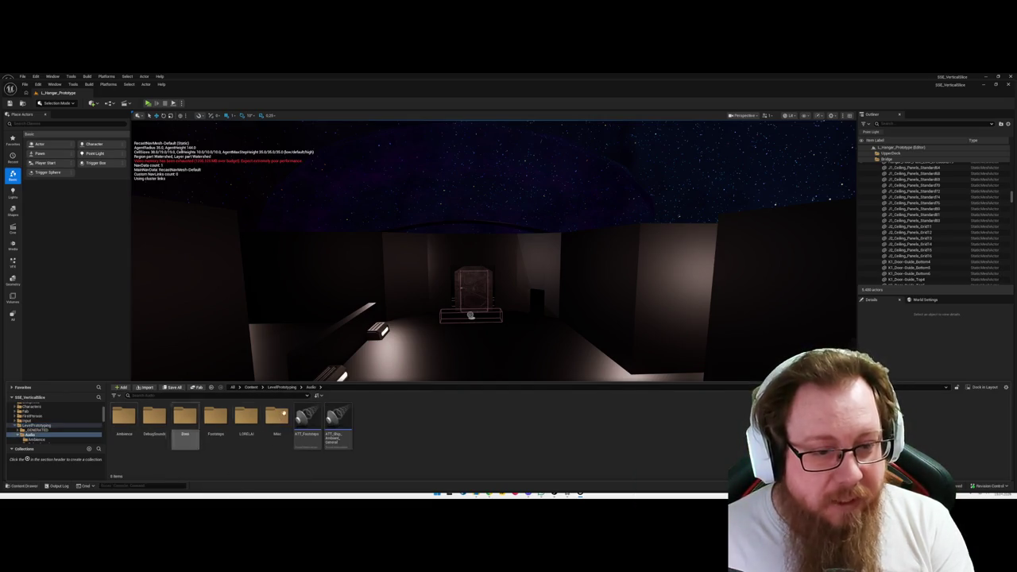
double_click(251, 417)
double_click(124, 416)
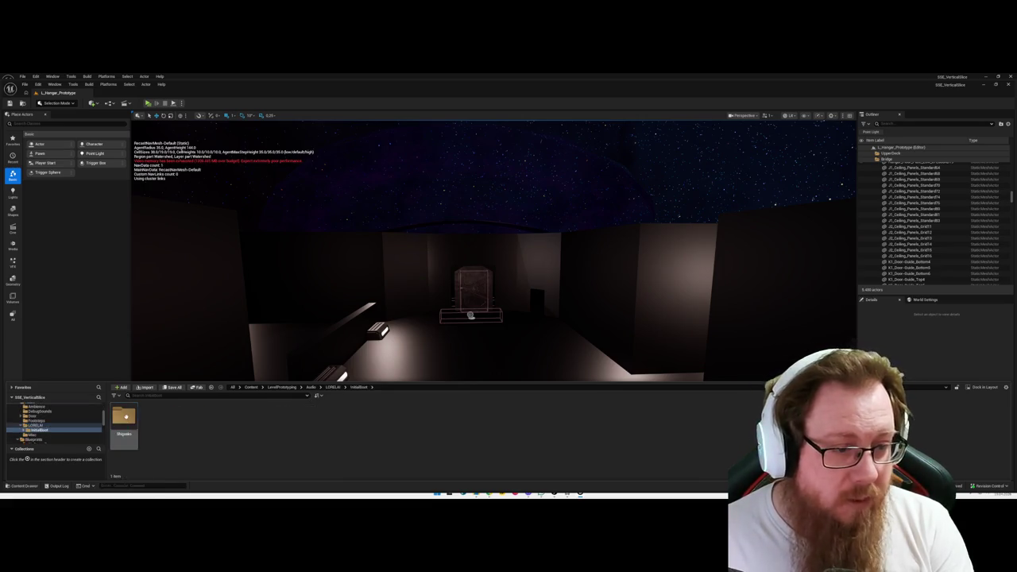
left_click(124, 415)
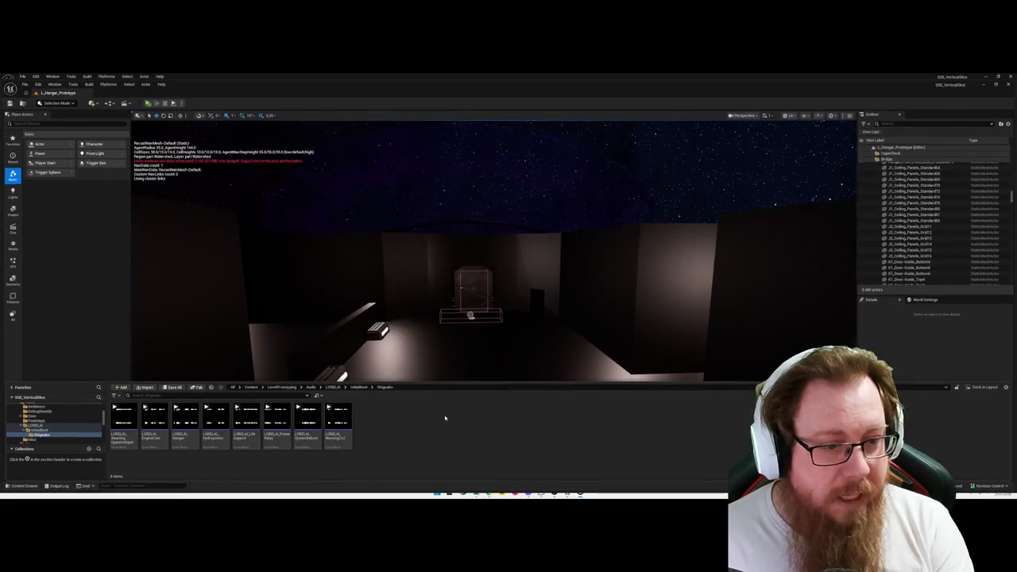
key("alt+Left")
key("alt+Left")
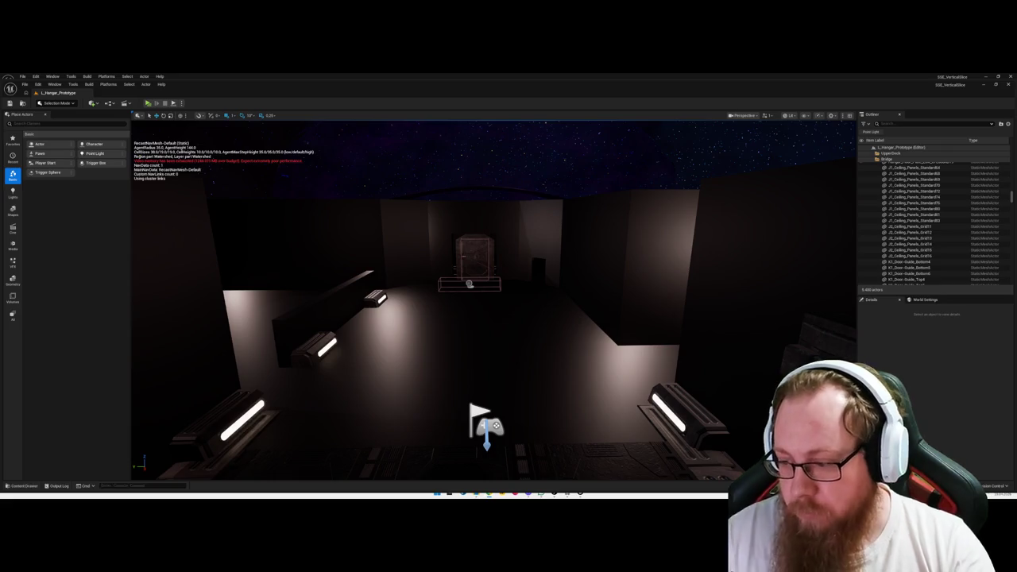
Fly through the door and lit room, then pull back overlooking the lit corridor and rooms.
key("w")
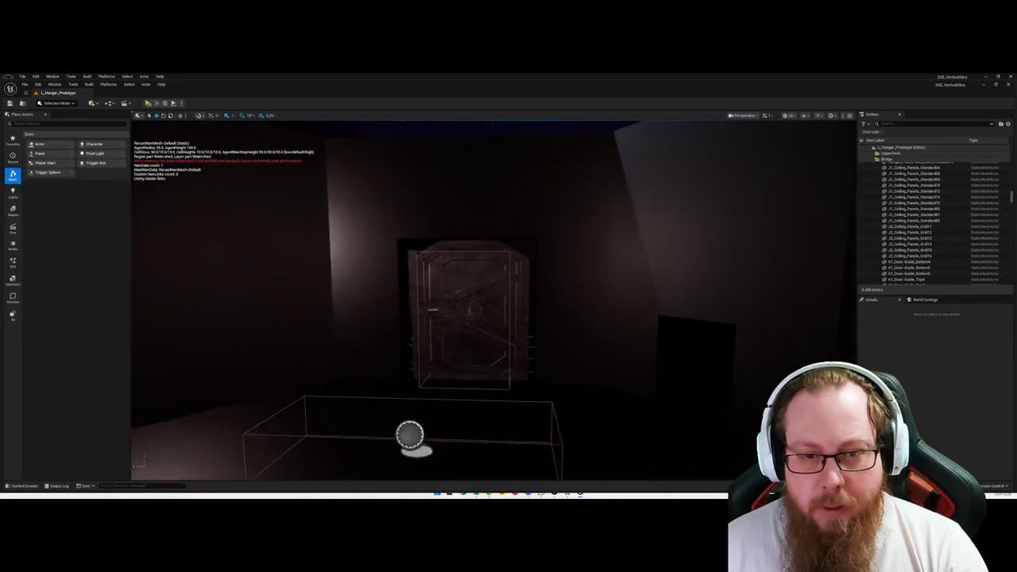
key("w")
key("w")
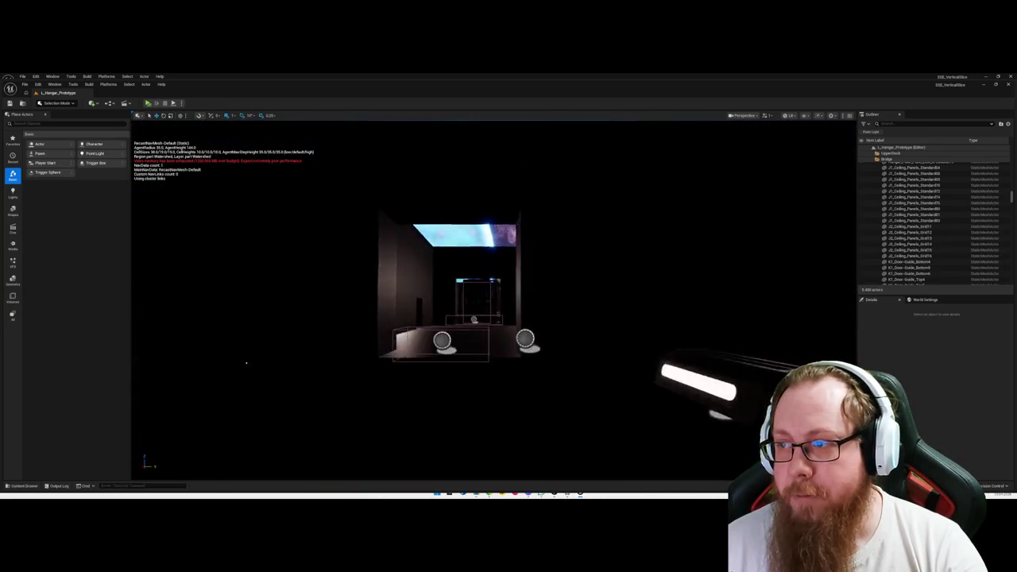
key("w")
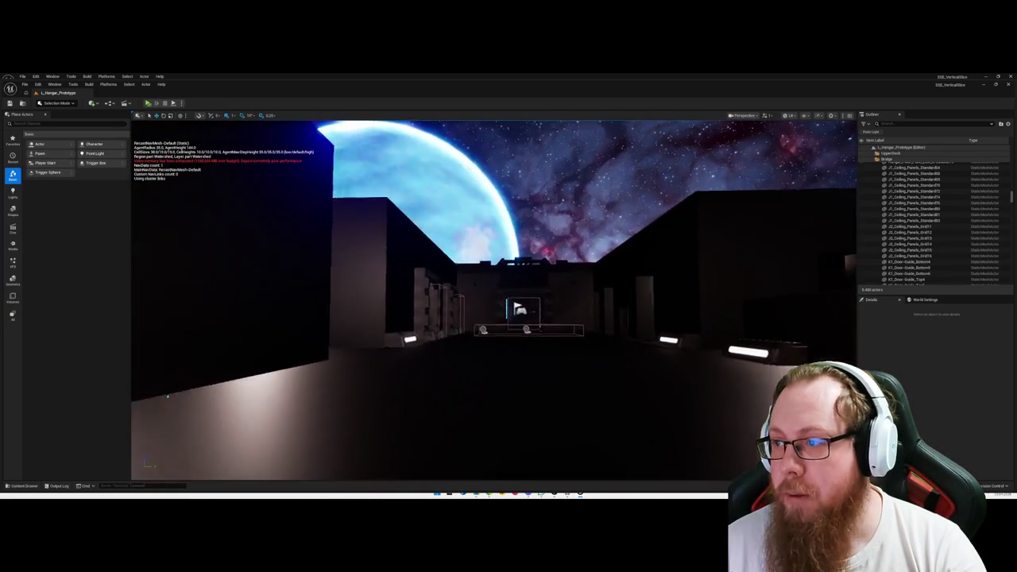
key("w")
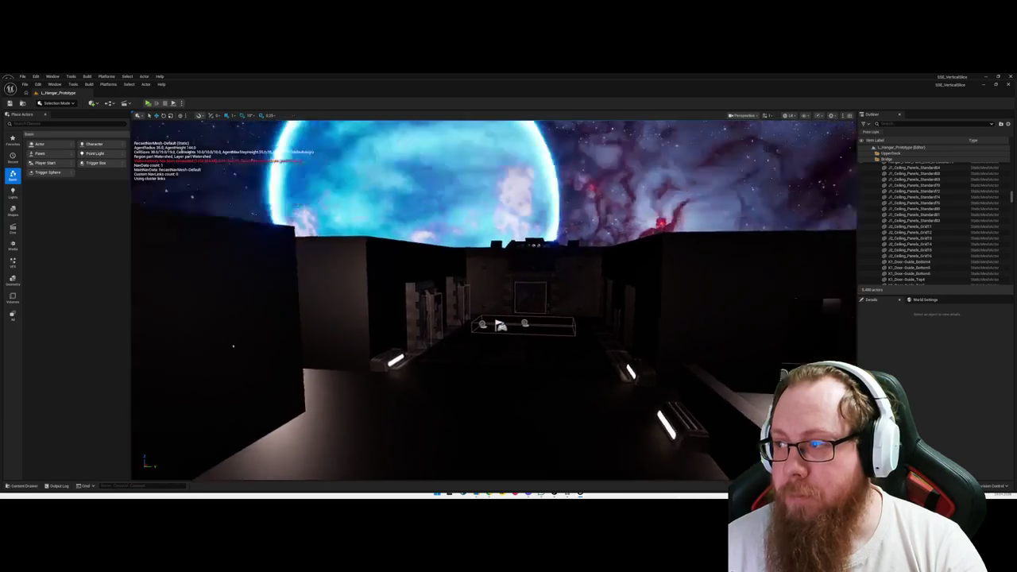
key("w")
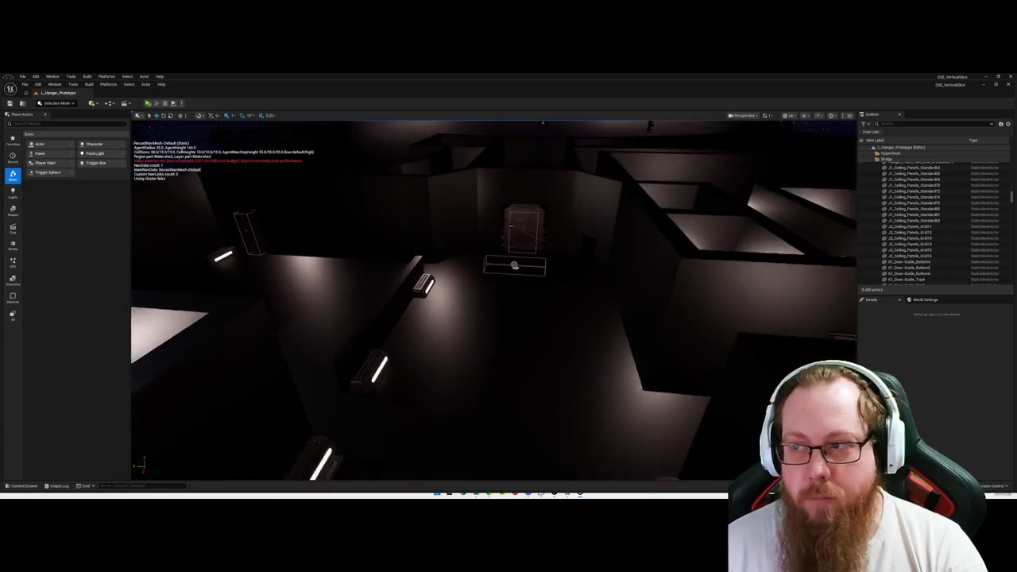
key("s")
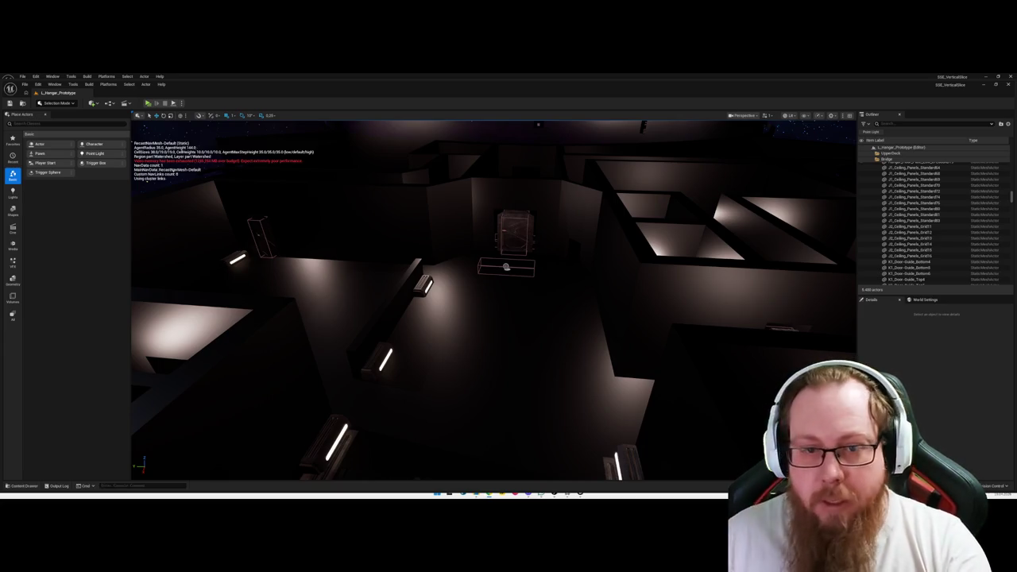
key("ctrl+space")
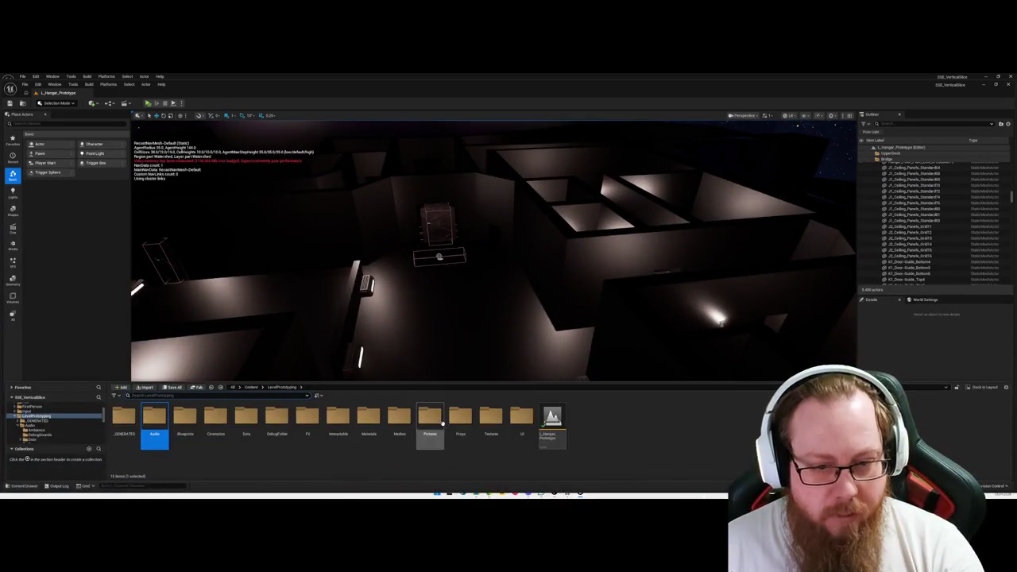
double_click(246, 418)
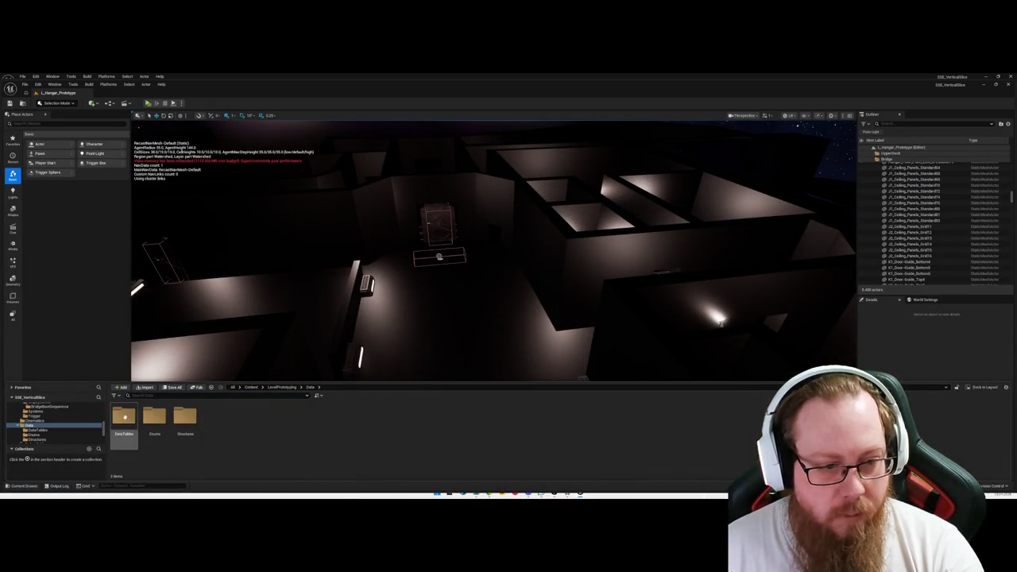
double_click(124, 417)
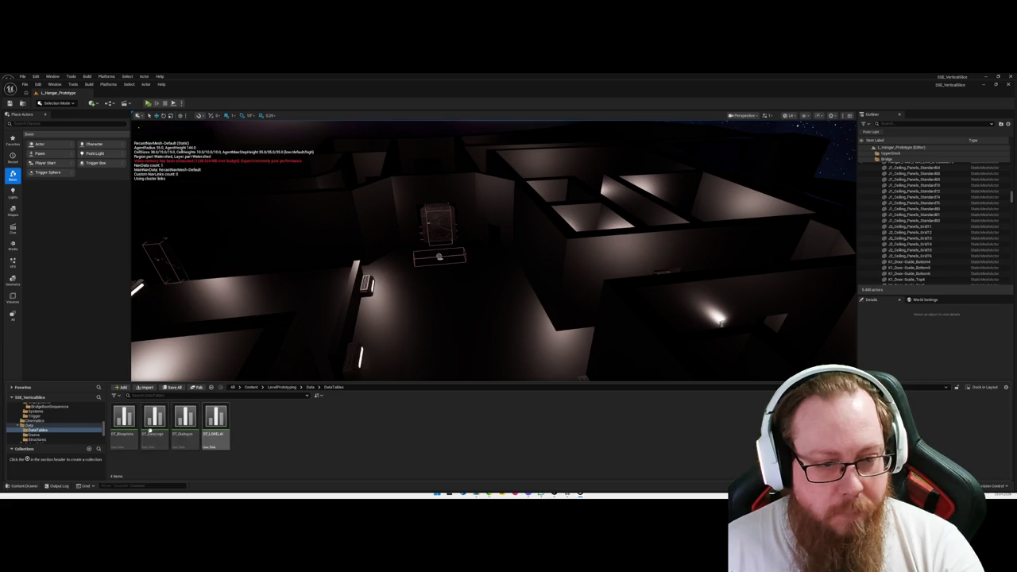
left_click(231, 229)
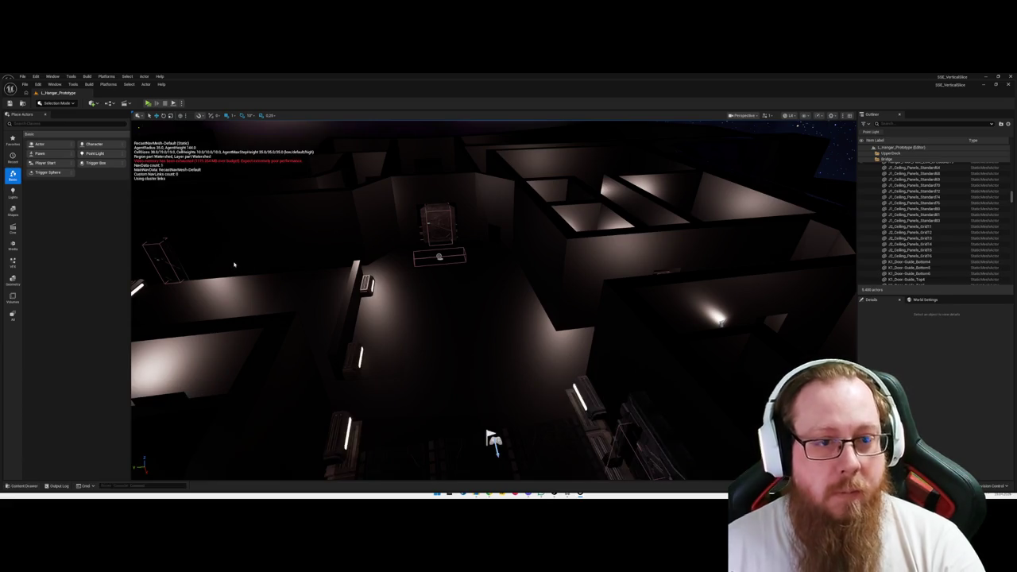
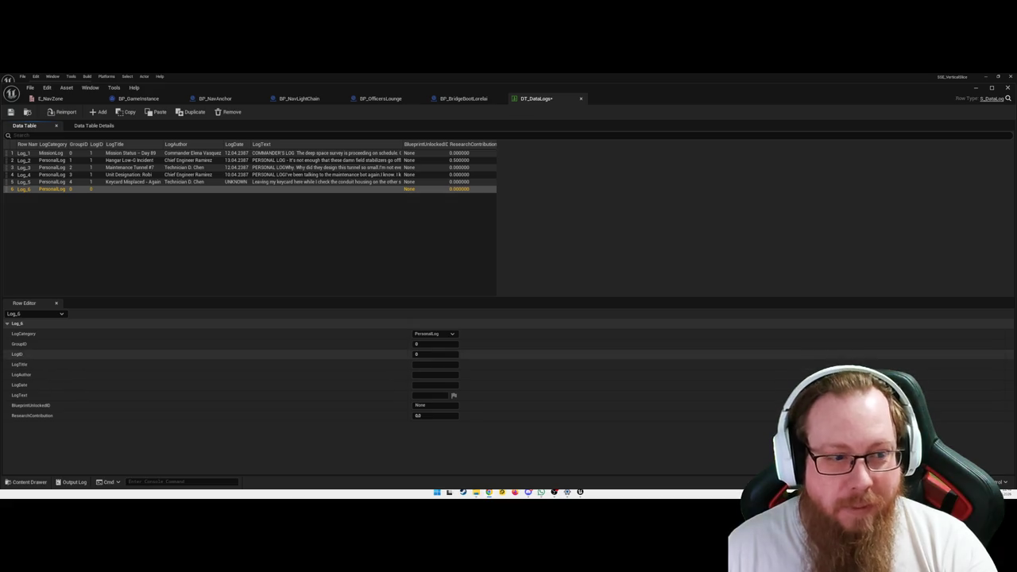
Paste the chief engineer's name into Log_6's LogAuthor, trimming off the extra title text.
left_click(435, 374)
type("Chief Engineer Vasquez – Personal Log #4")
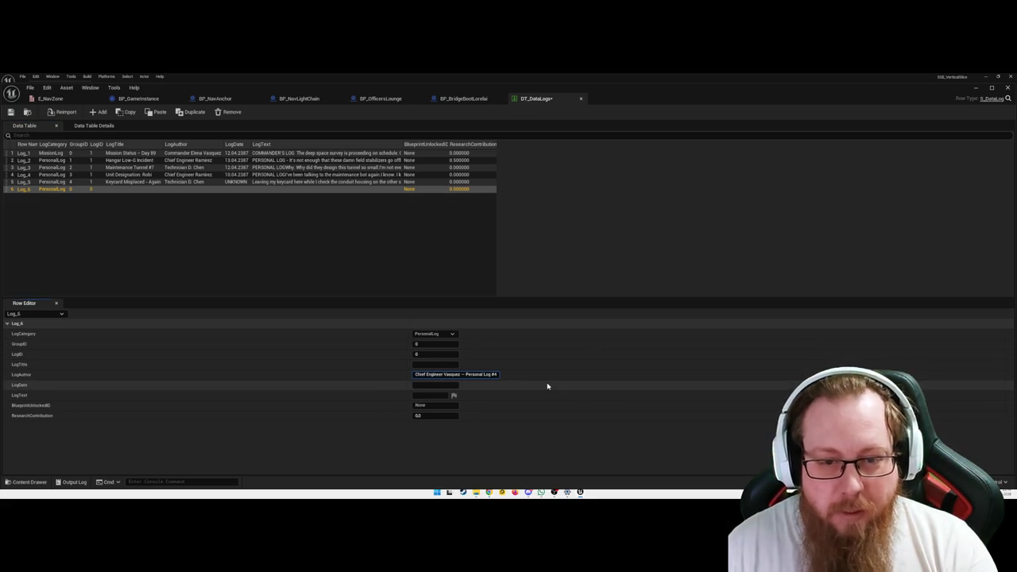
key("ctrl+shift+Left")
key("ctrl+shift+Left")
key("ctrl+shift+Left")
key("BackSpace")
key("BackSpace")
key("Return")
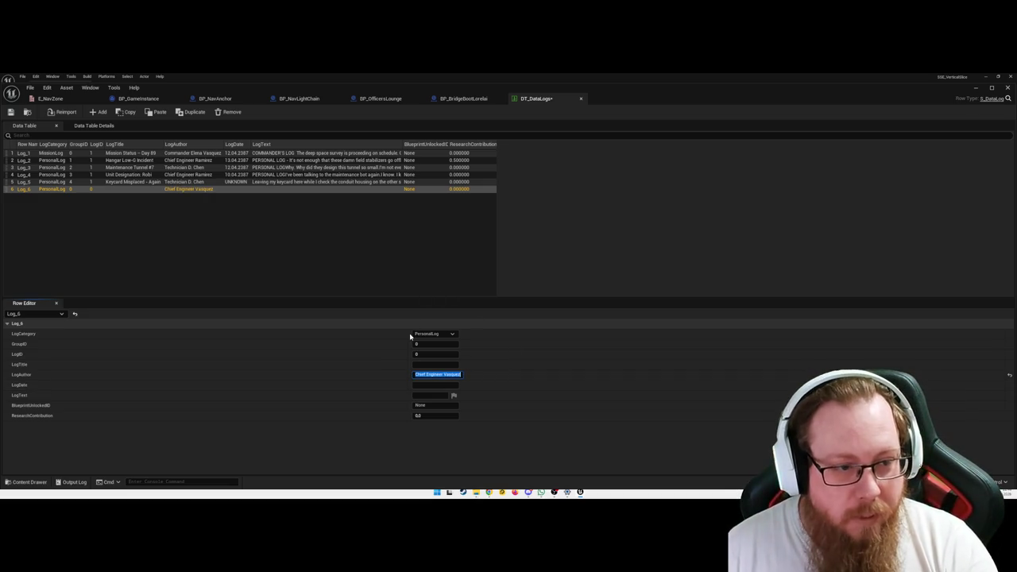
Set LogTitle to 'Personal Log #4' and LogDate to 23.09.2387.
left_click(446, 364)
type("Personal Log #4")
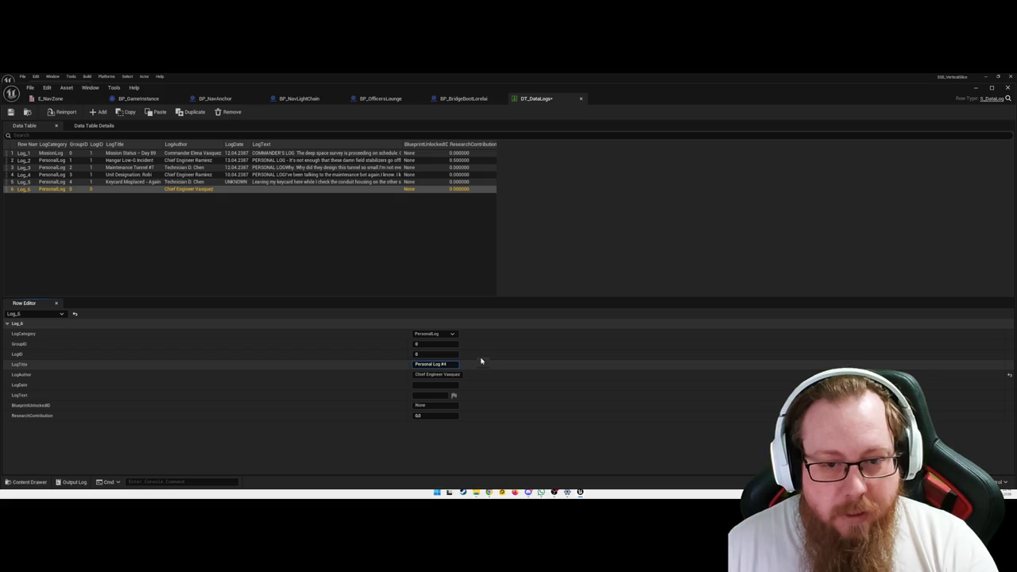
left_click(437, 387)
type("12.")
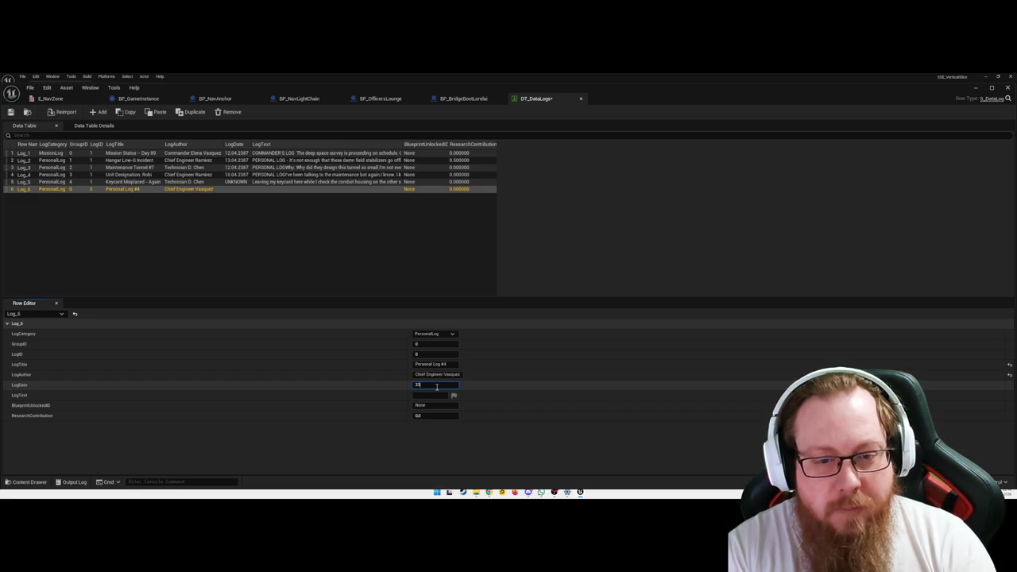
type("3")
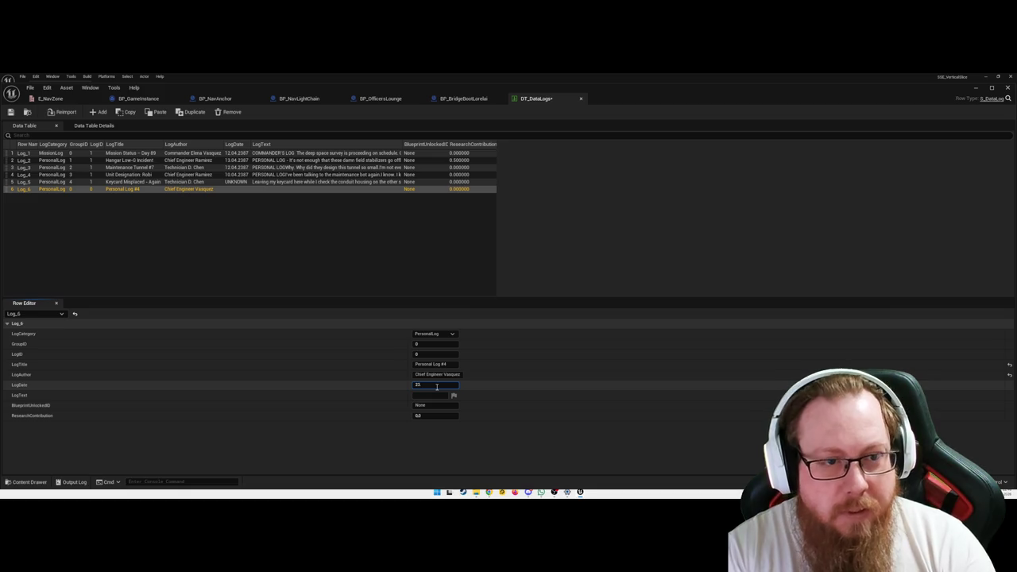
type(".09")
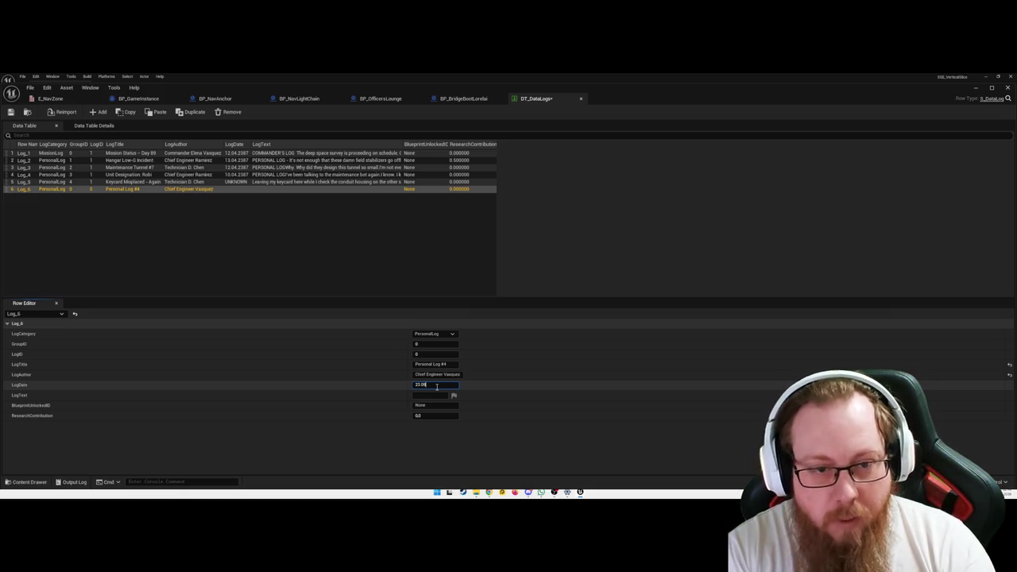
type(".2387")
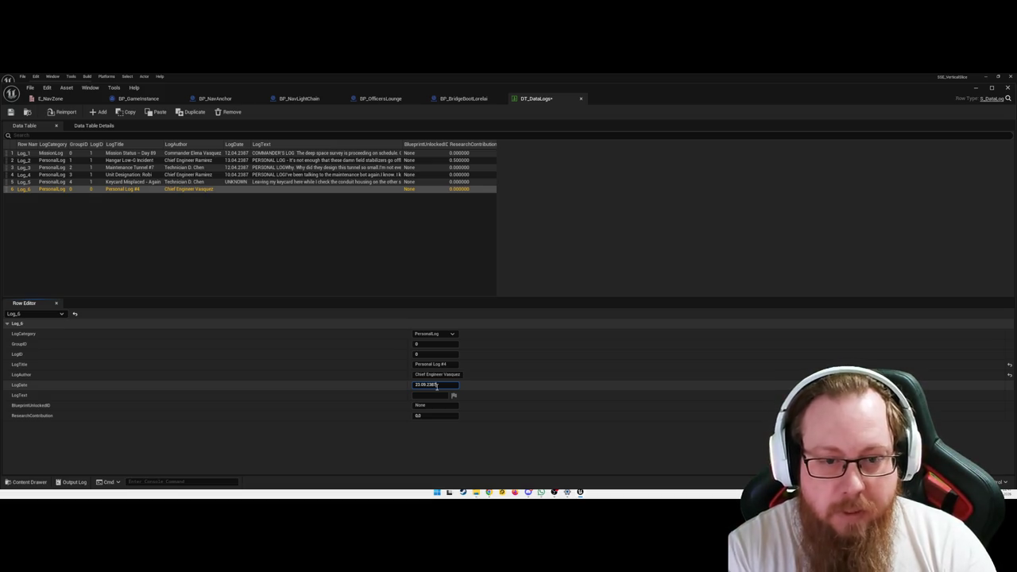
key("Return")
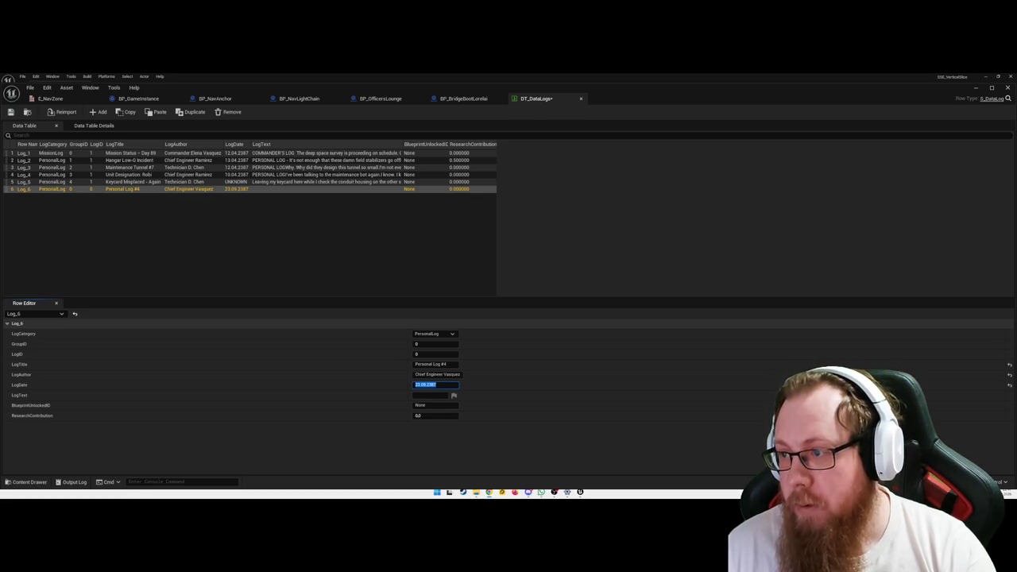
Paste the mess-hall log entry into LogText, removing the trailing quote mark.
left_click(426, 395)
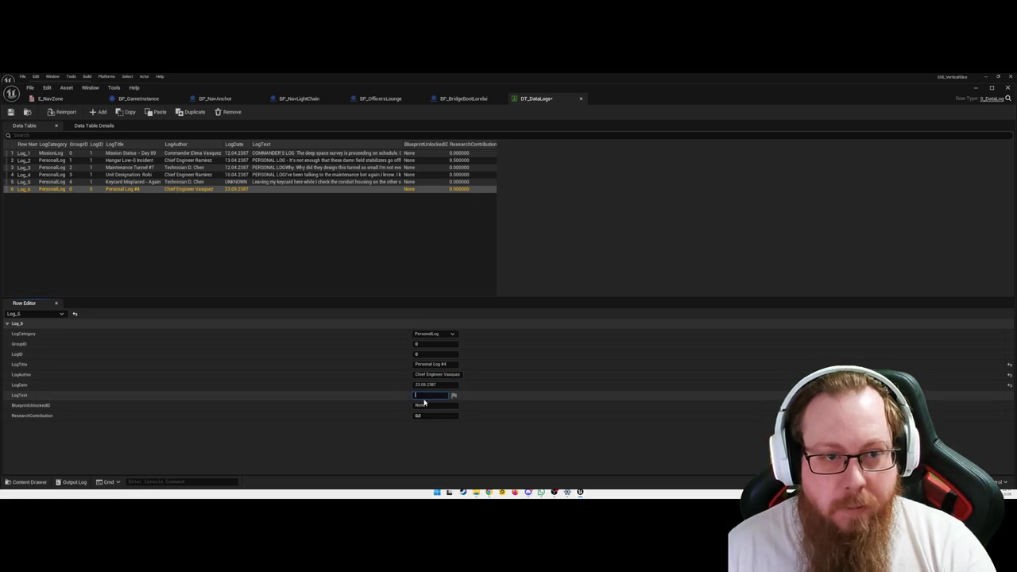
key("ctrl+v")
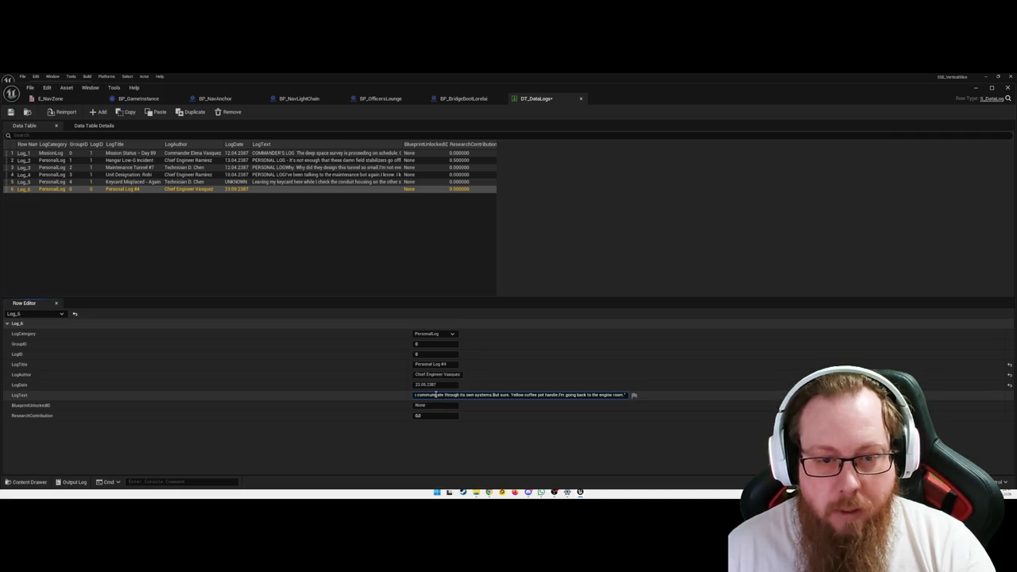
key("BackSpace")
key("BackSpace")
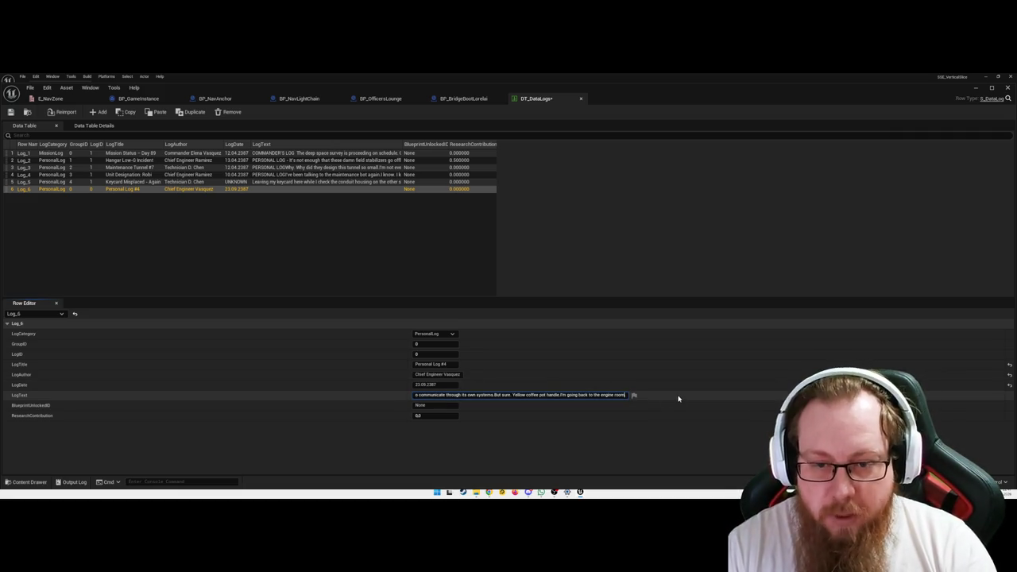
key("Left")
key("Left")
key("Left")
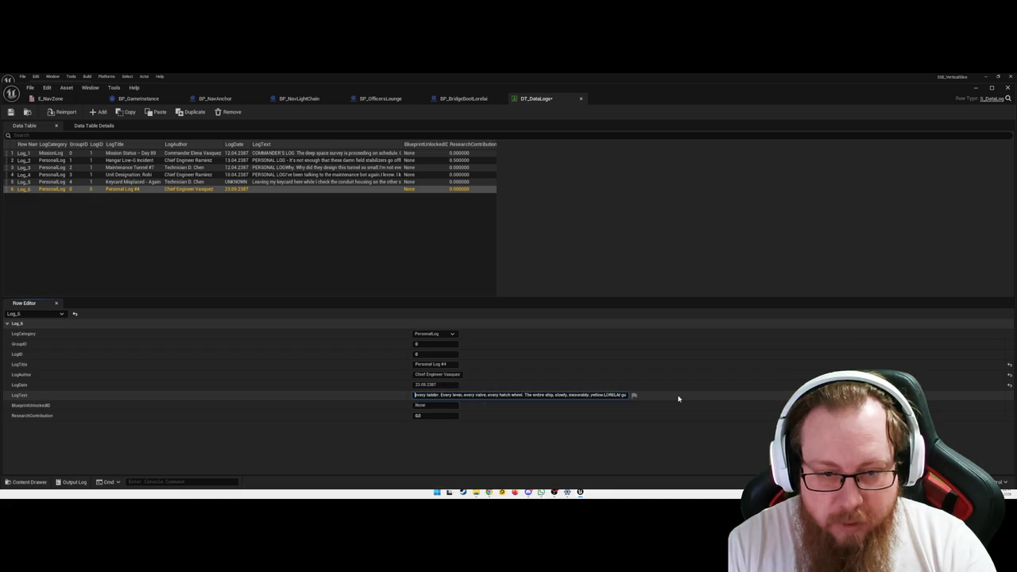
key("Left")
key("Left")
key("Left")
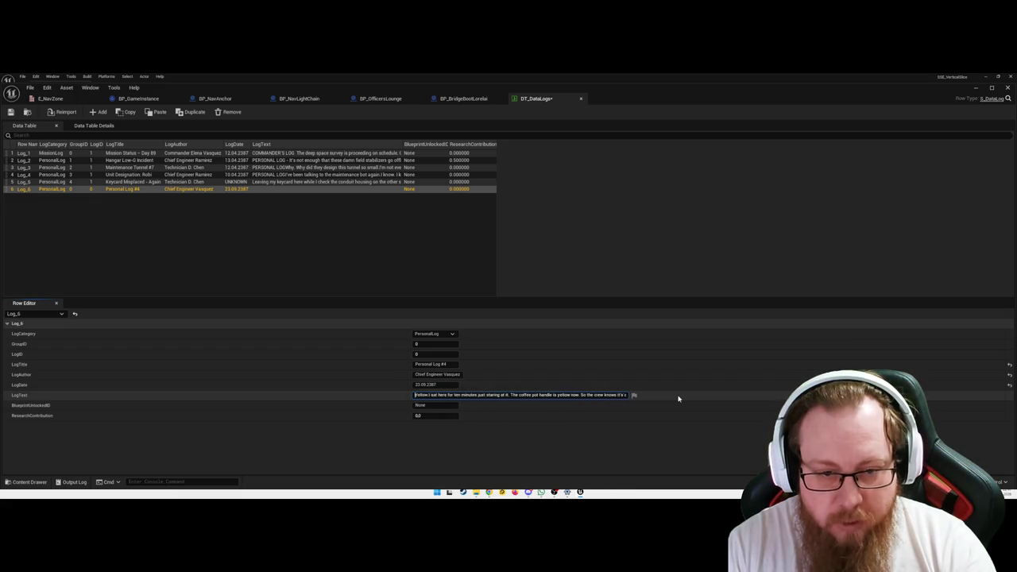
key("Left")
key("Left")
key("Left")
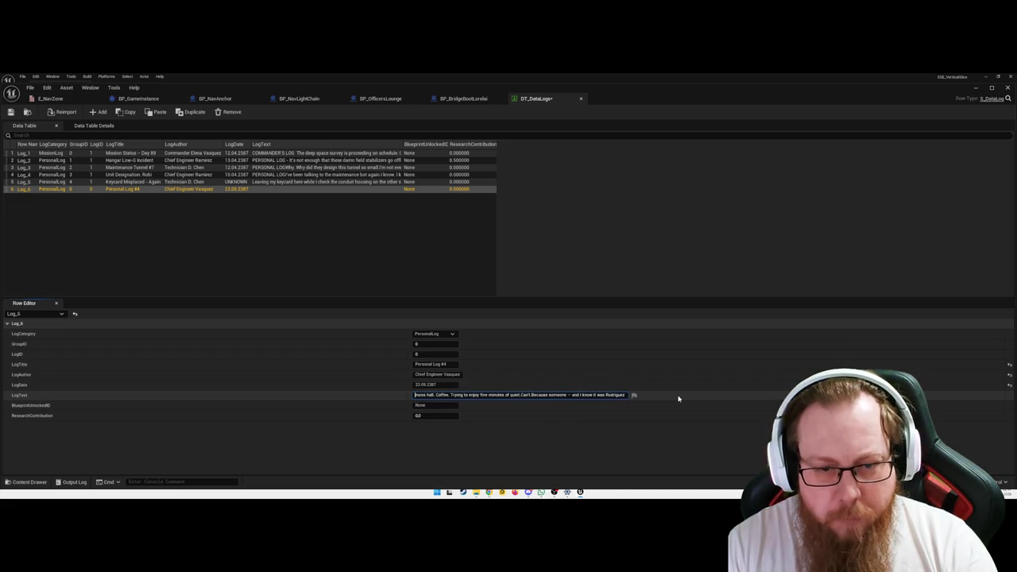
key("Return")
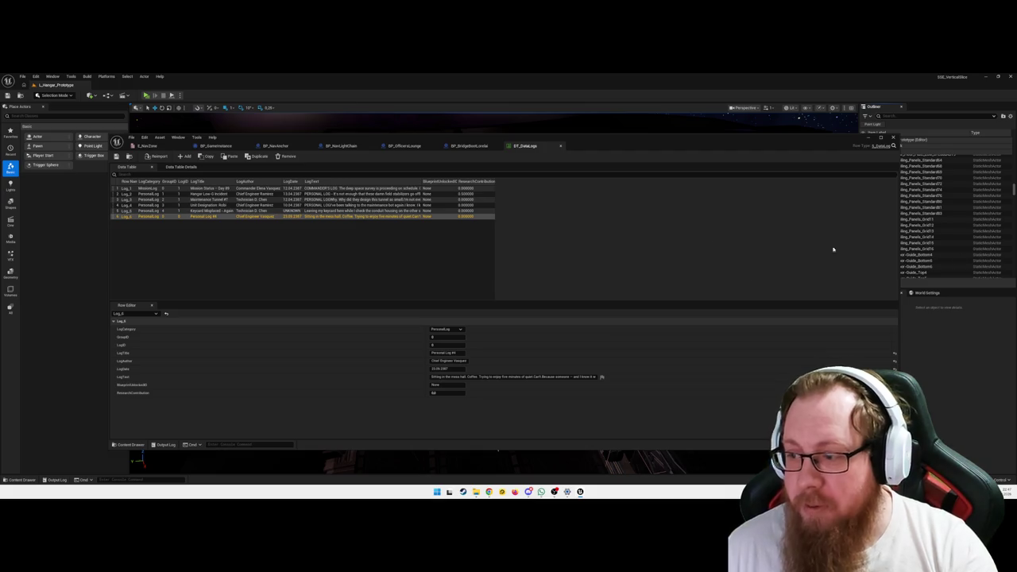
Deselect Log_6 and minimise the DT_DataLogs window to reveal the level.
left_click(445, 261)
left_click(880, 138)
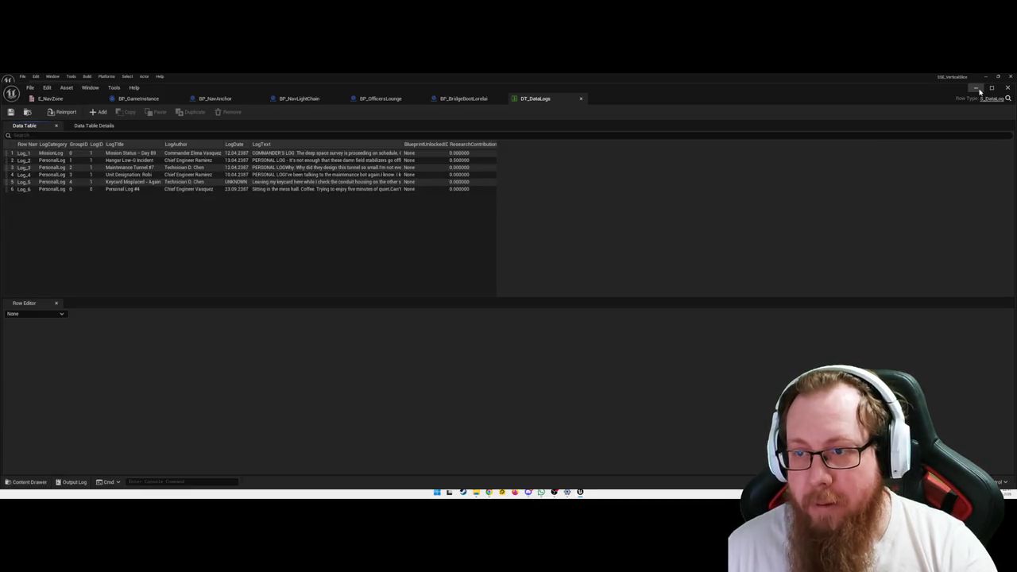
left_click(976, 89)
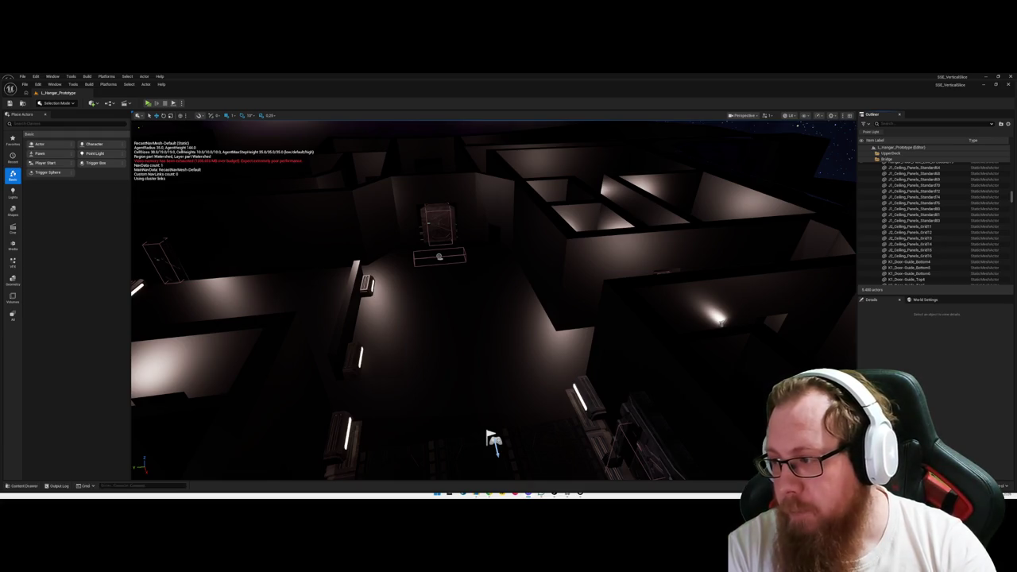
Fly the viewport camera through the dim interior toward the door.
left_click_drag(493, 440, 461, 366)
left_click_drag(654, 297, 644, 294)
key("ctrl+space")
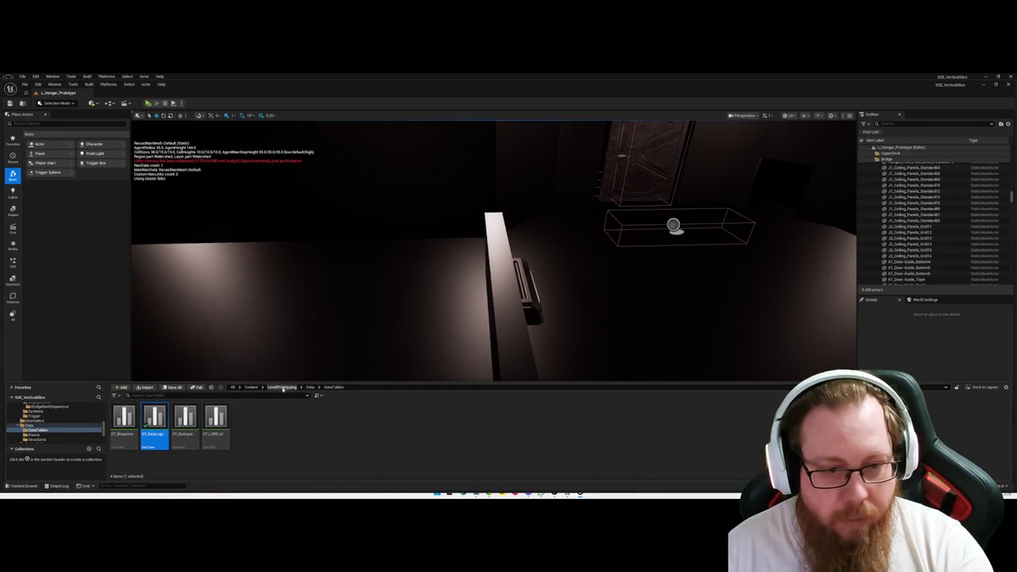
Drag BP_DataLog from LevelPrototyping > Blueprints > DataLog onto the ledge by the door.
left_click(282, 386)
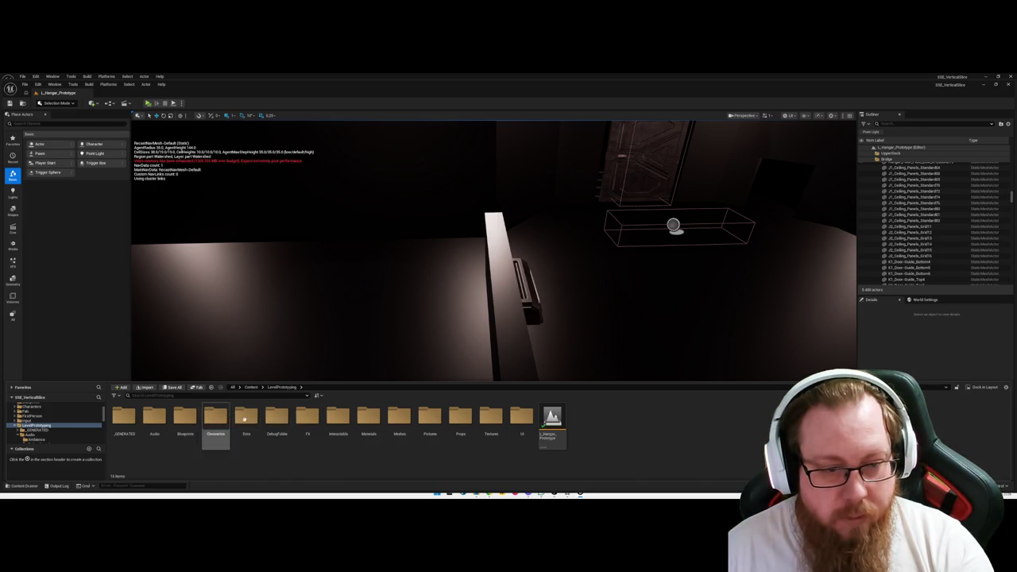
double_click(185, 419)
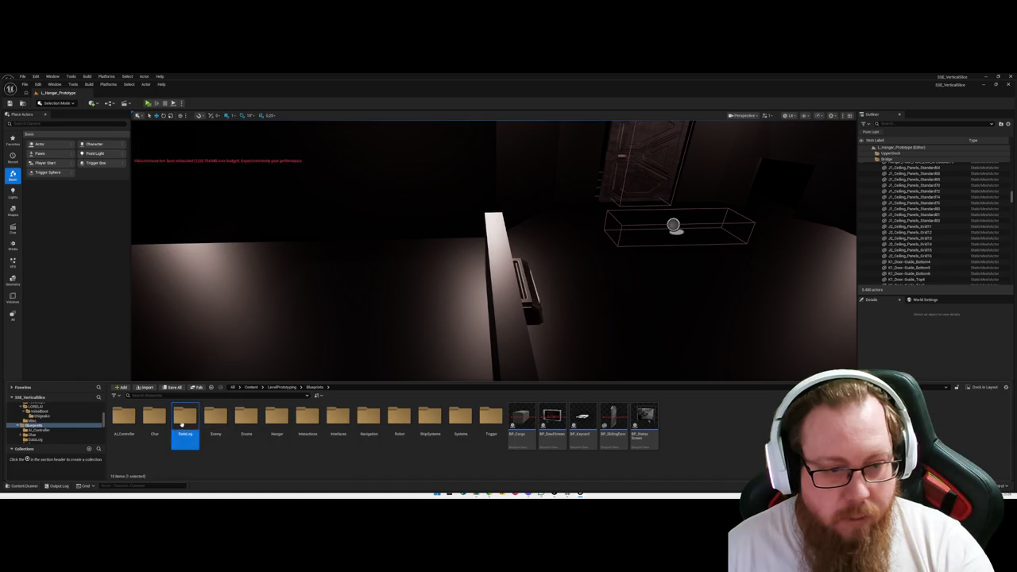
double_click(185, 417)
left_click_drag(401, 326, 437, 313)
key("ctrl+space")
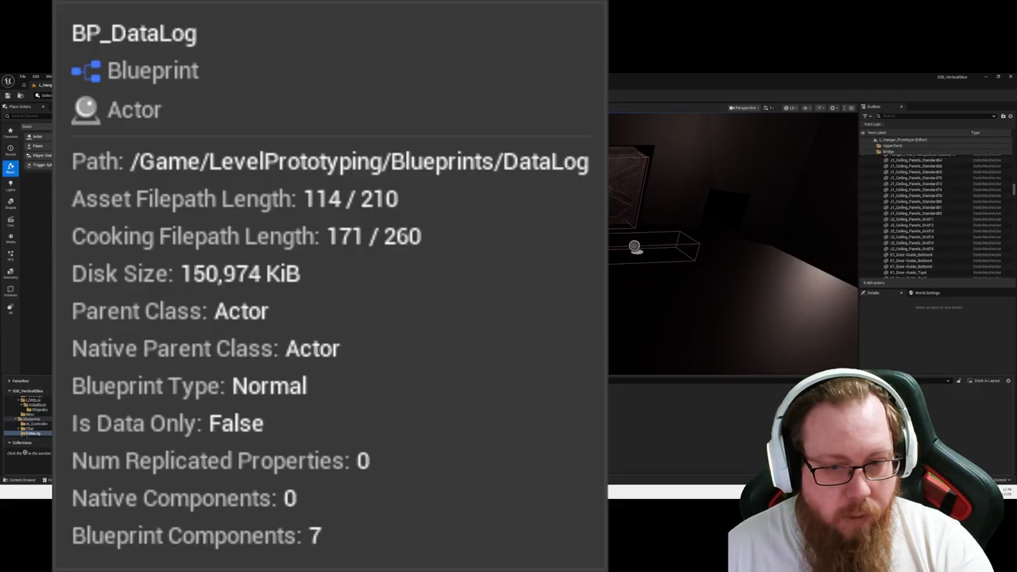
mouse_move(124, 417)
left_mouse_down()
mouse_move(480, 322)
mouse_move(505, 349)
mouse_move(524, 331)
left_mouse_up()
key("e")
Rotate the BP_DataLog so it lies flat on the ledge.
key("w")
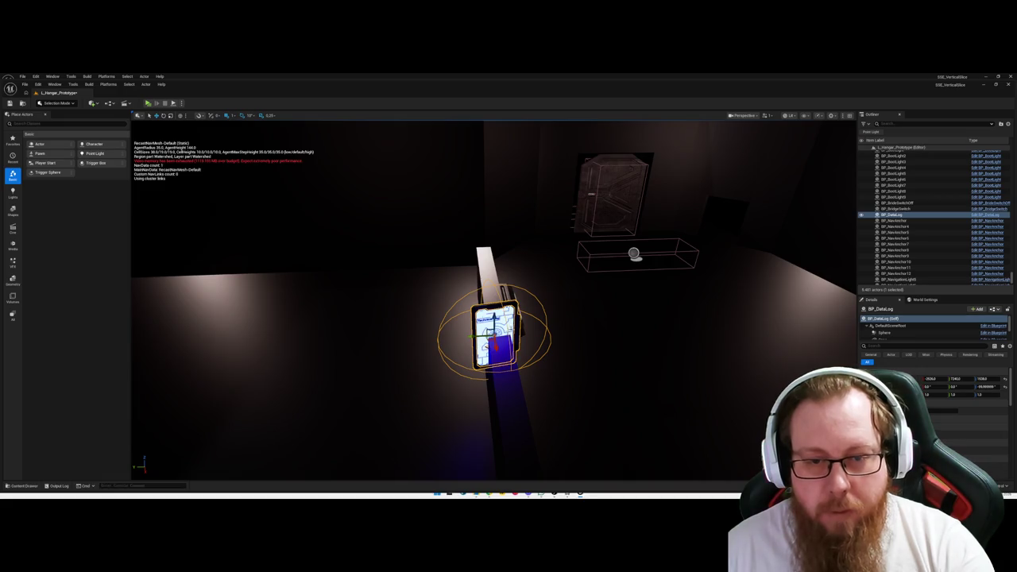
key("e")
left_click_drag(524, 343, 524, 321)
key("ctrl+z")
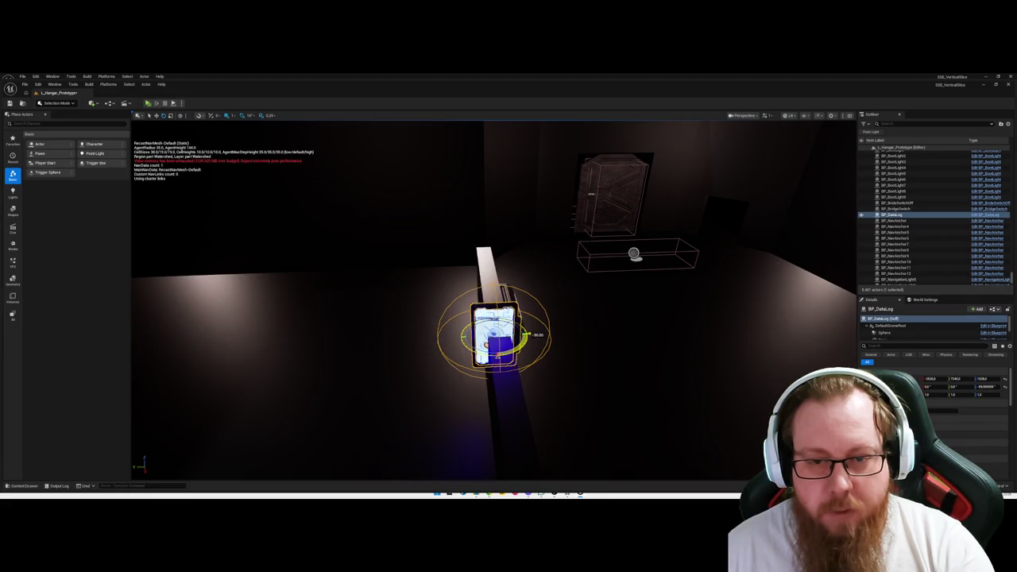
left_click_drag(509, 318, 382, 318)
key("ctrl+z")
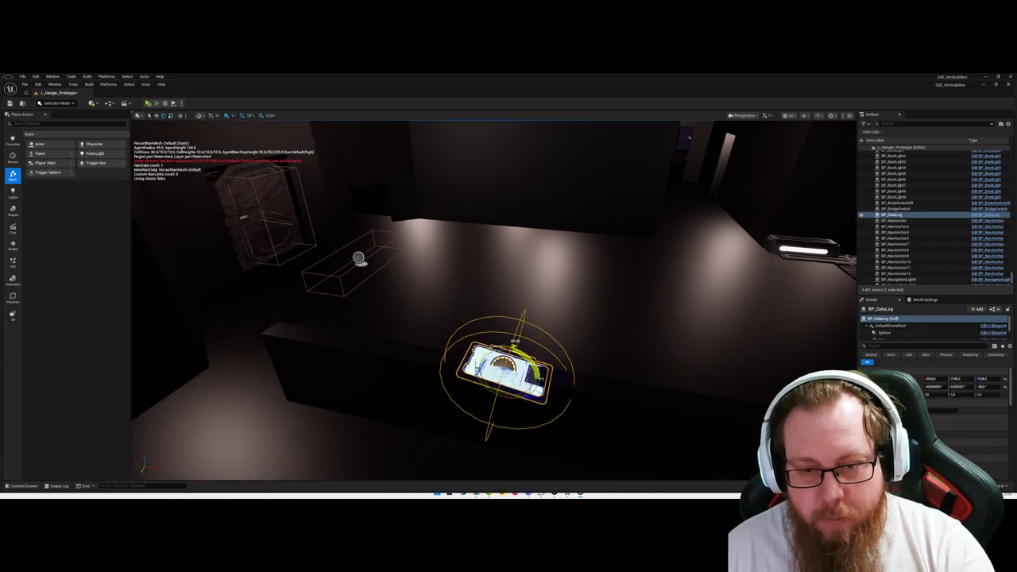
left_click_drag(544, 373, 548, 365)
mouse_move(524, 365)
left_mouse_down()
mouse_move(548, 378)
mouse_move(541, 344)
mouse_move(559, 367)
mouse_move(798, 373)
left_mouse_up()
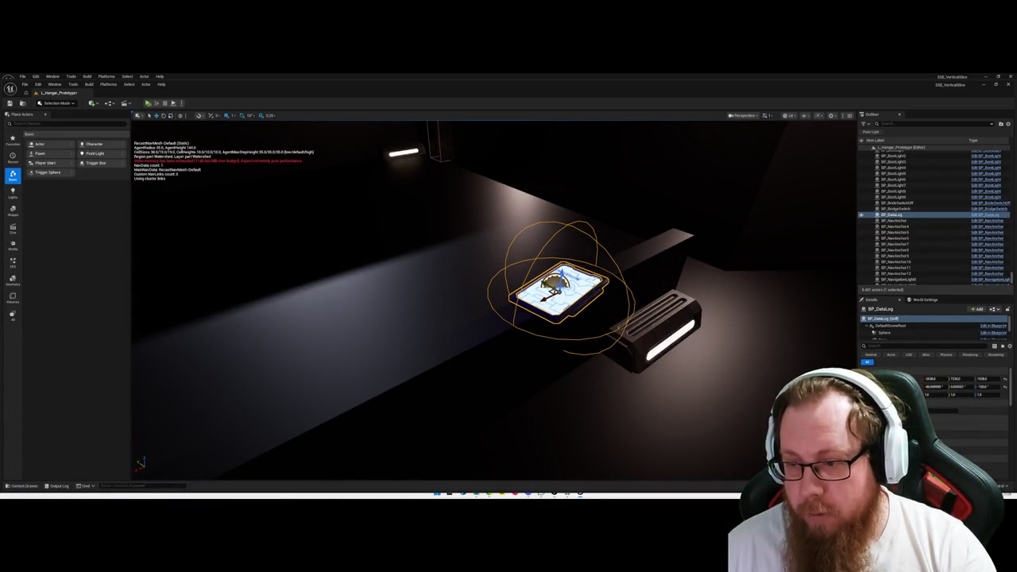
Scale the data log to 0.7 and save the L_Hangar_Prototype map.
left_click(930, 394)
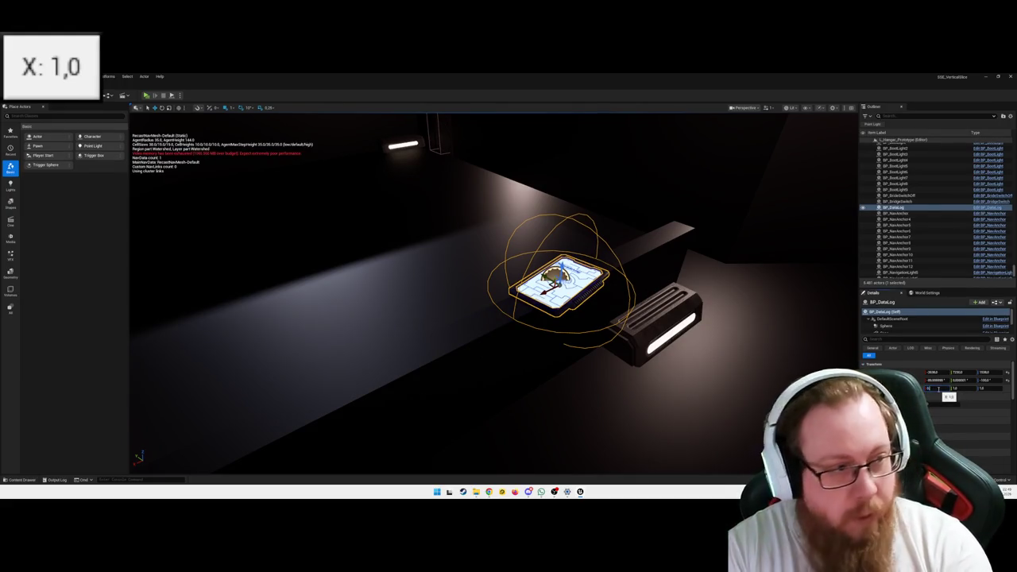
type("0.7")
key("Return")
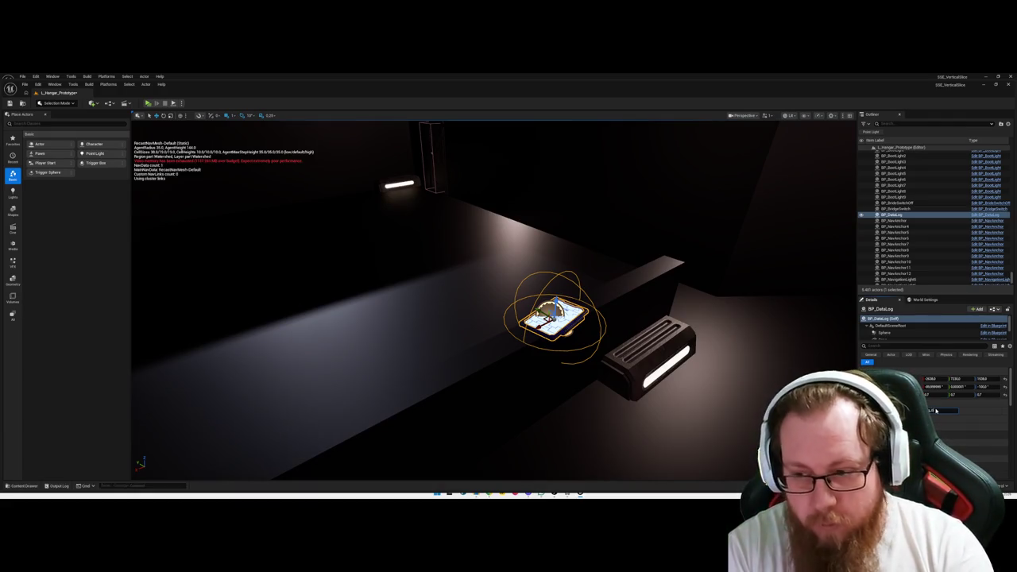
key("ctrl+s")
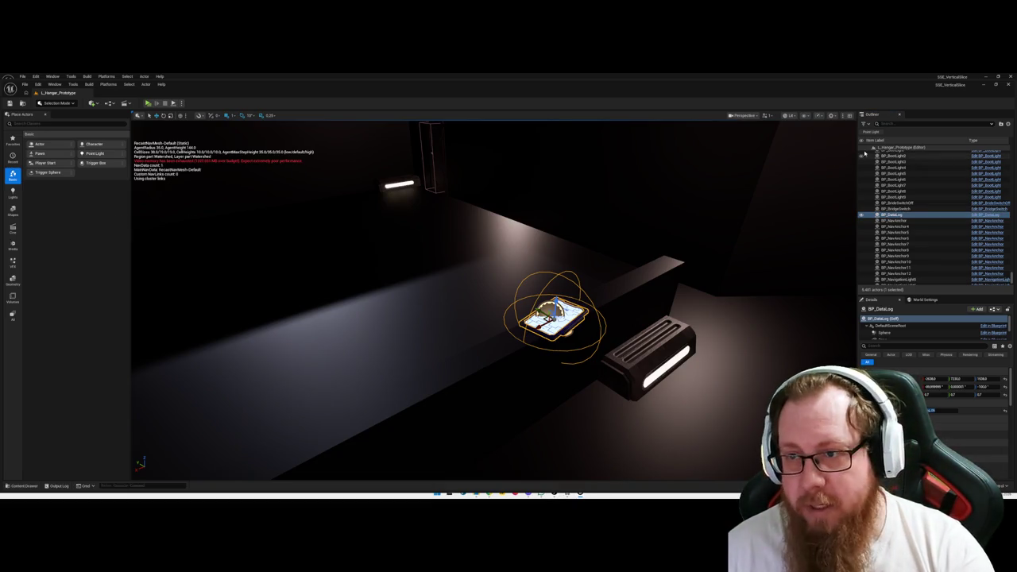
left_click(945, 411)
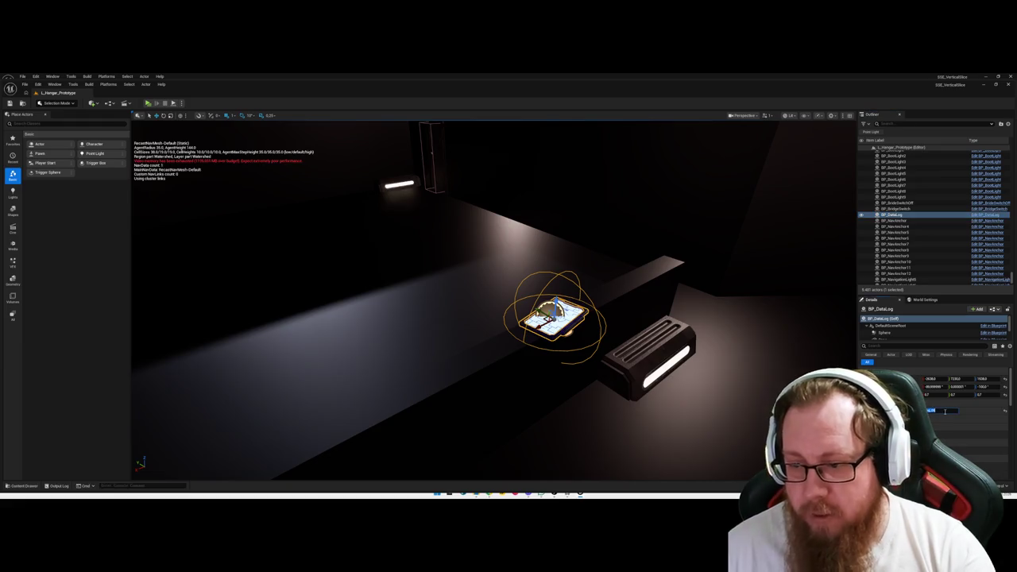
key("ctrl+s")
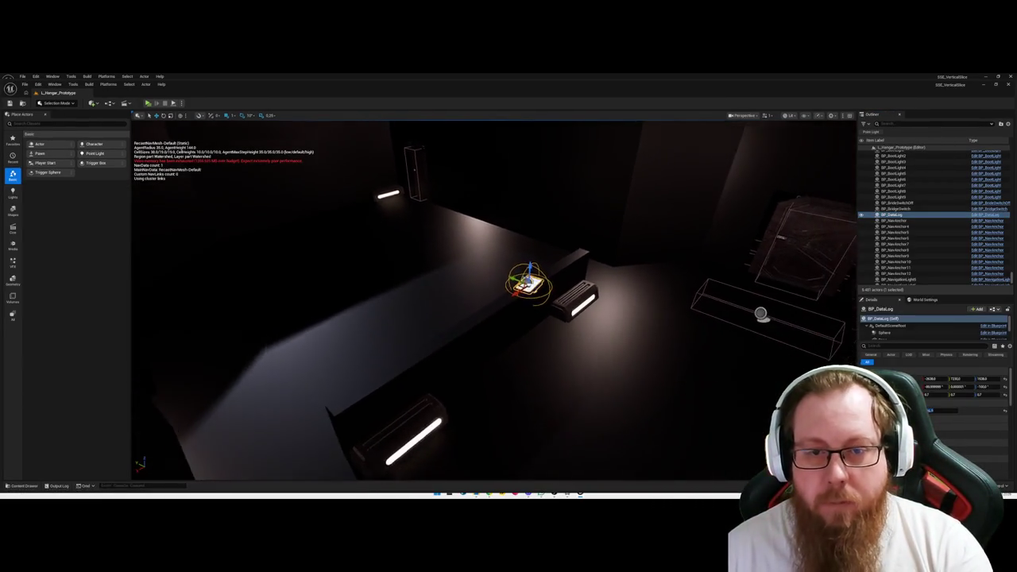
left_click(558, 352)
left_click_drag(559, 352, 561, 351)
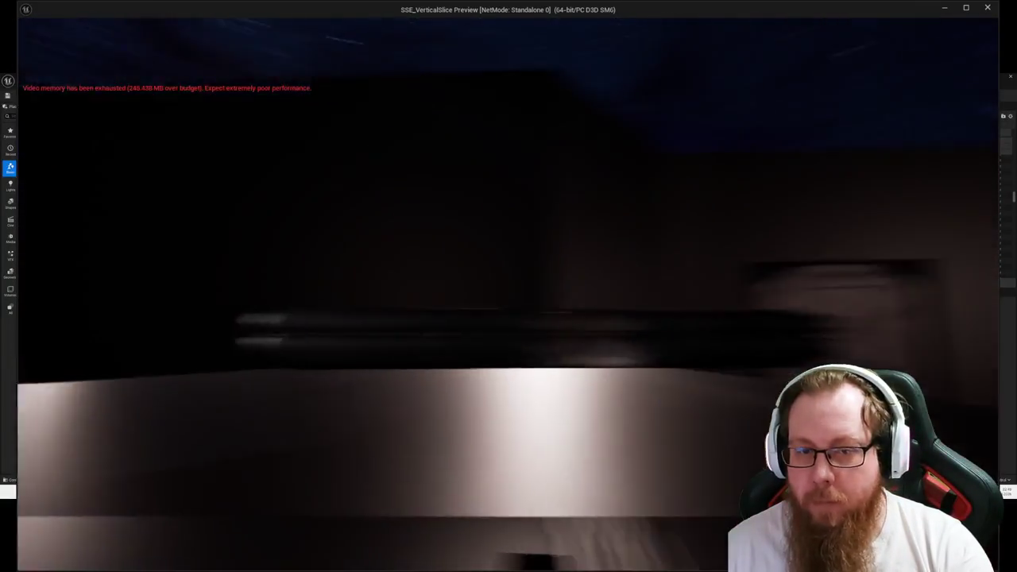
Read the terminal's data log about yellow tape on the mess-hall coffee pot.
key("e")
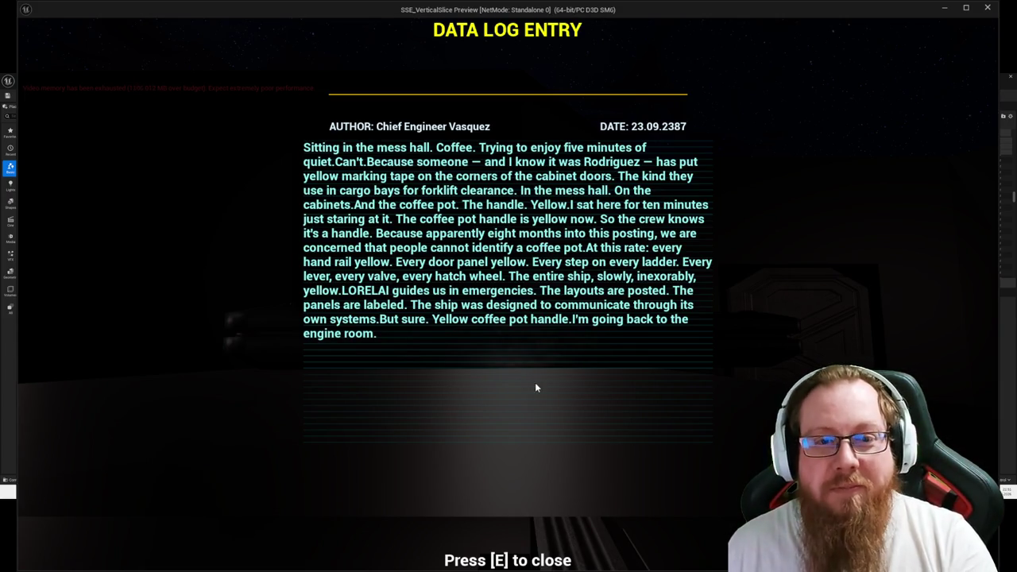
Close the log, stop the standalone preview, and frame the terminal on the dark ledge.
key("e")
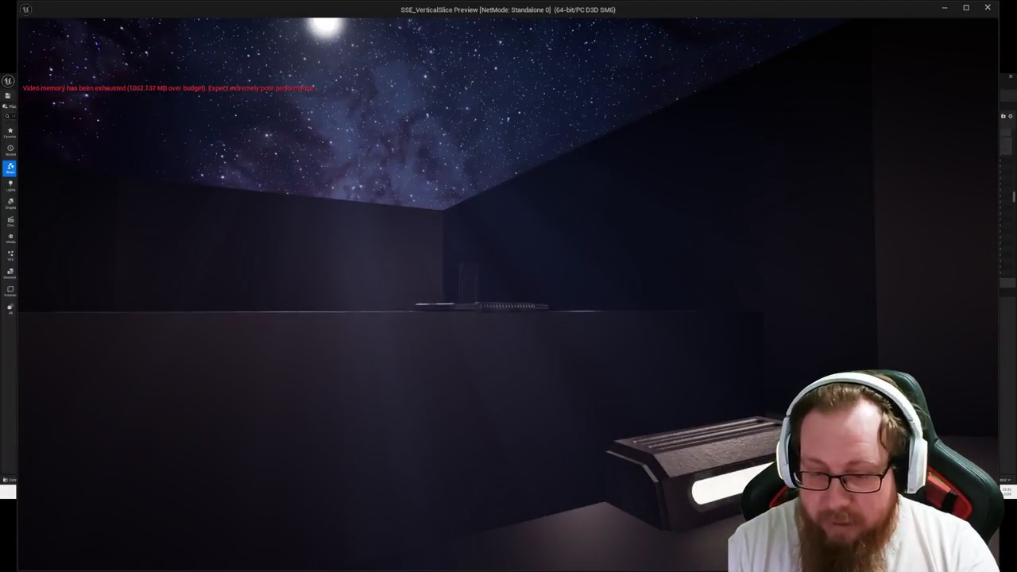
key("Escape")
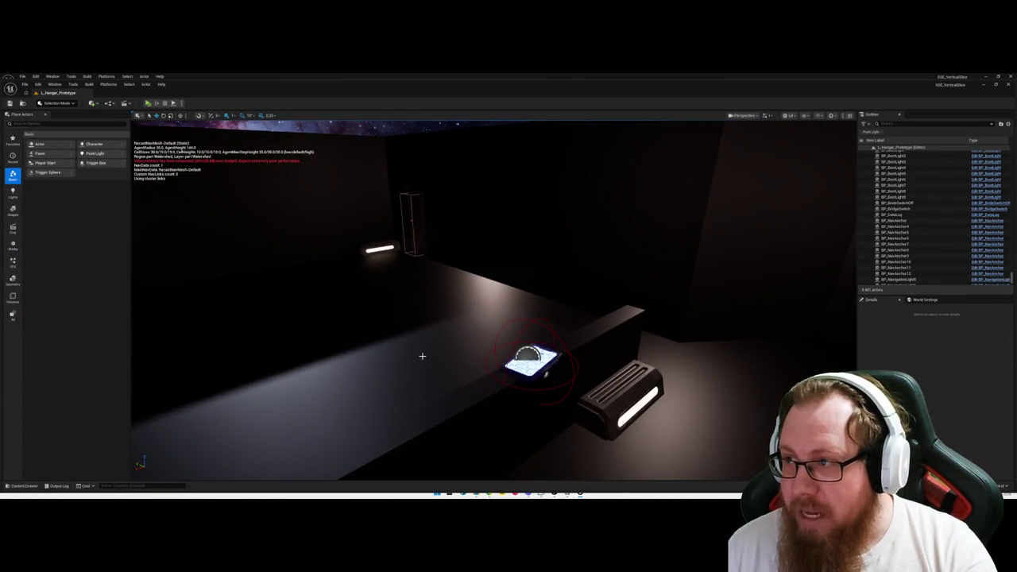
mouse_move(504, 415)
left_mouse_down()
mouse_move(504, 397)
mouse_move(544, 386)
mouse_move(554, 403)
left_mouse_up()
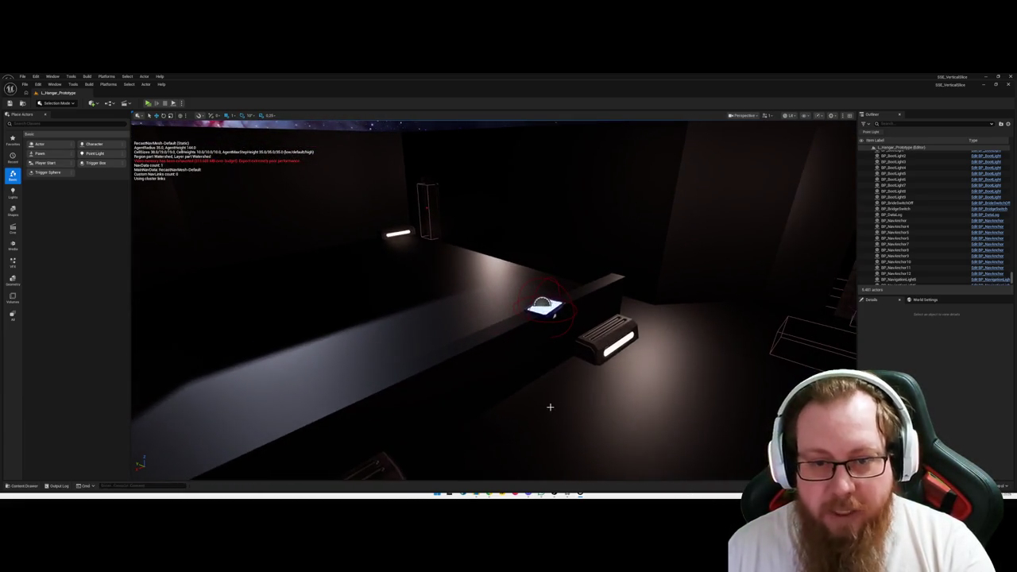
left_click_drag(513, 334, 513, 318)
left_click_drag(530, 374, 531, 359)
key("ctrl+space")
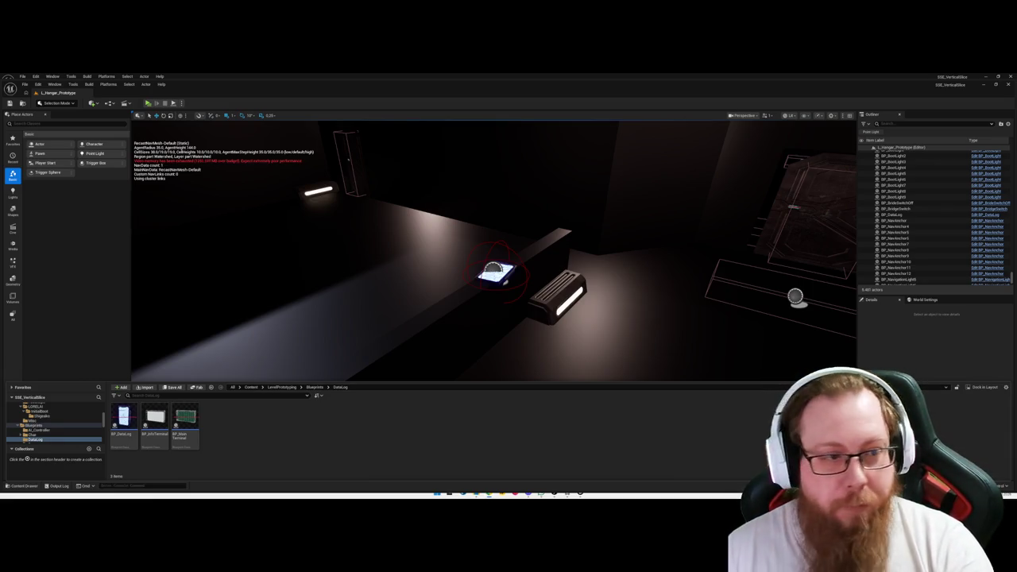
key("ctrl+space")
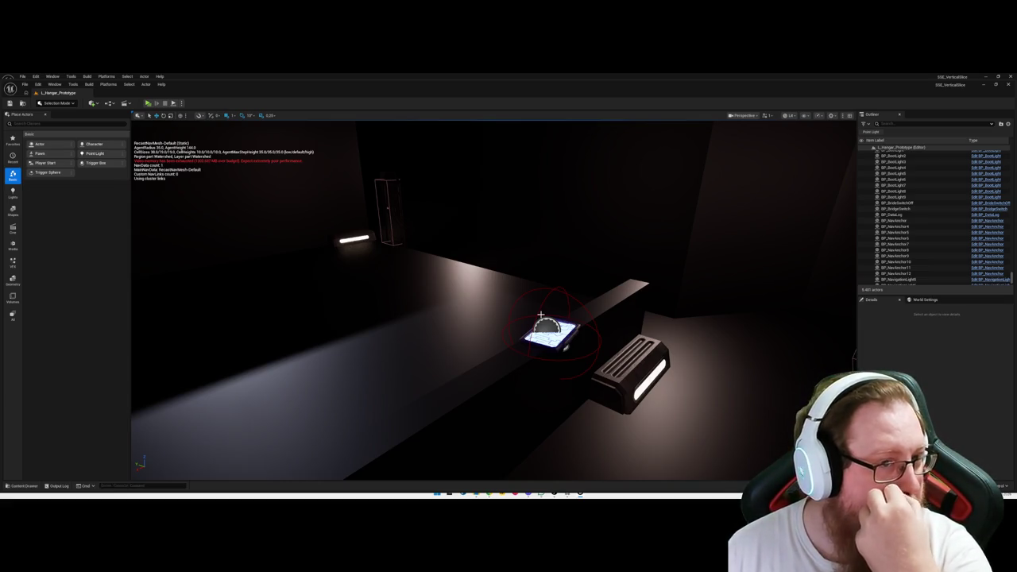
mouse_move(551, 380)
left_mouse_down()
mouse_move(551, 389)
mouse_move(553, 381)
left_mouse_up()
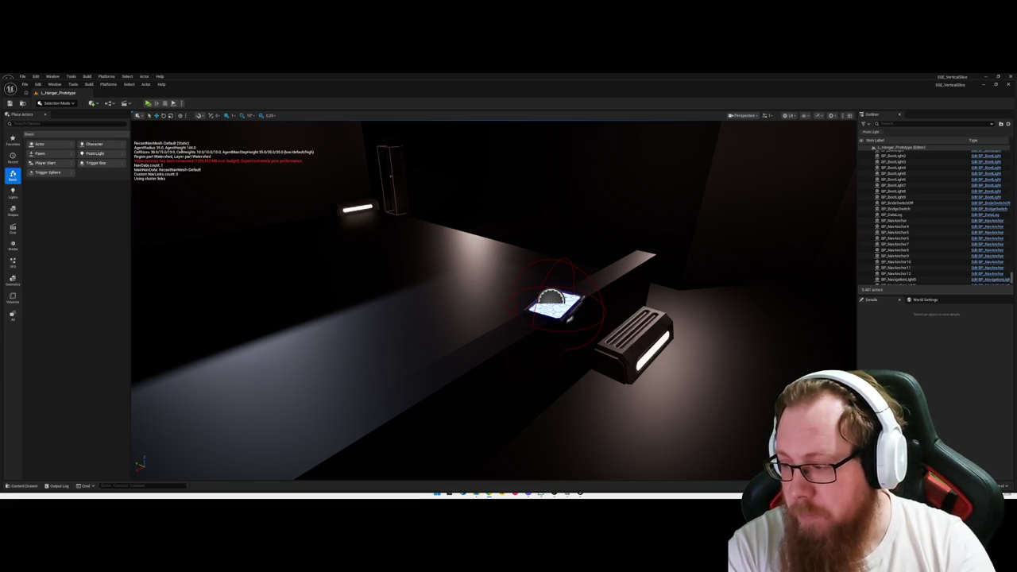
key("ctrl+space")
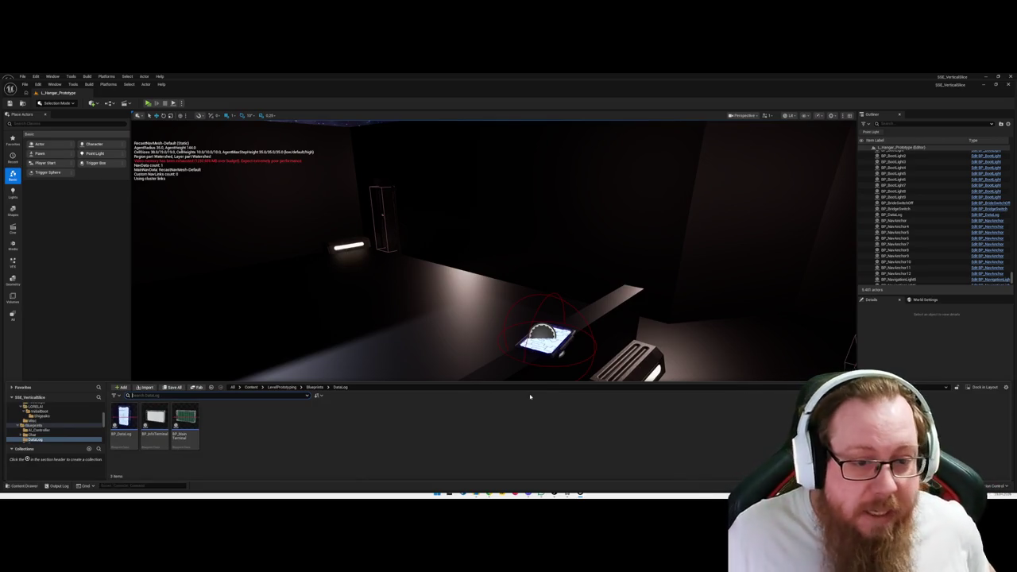
Browse the content drawer to the LevelPrototyping > Materials folder.
left_click(280, 387)
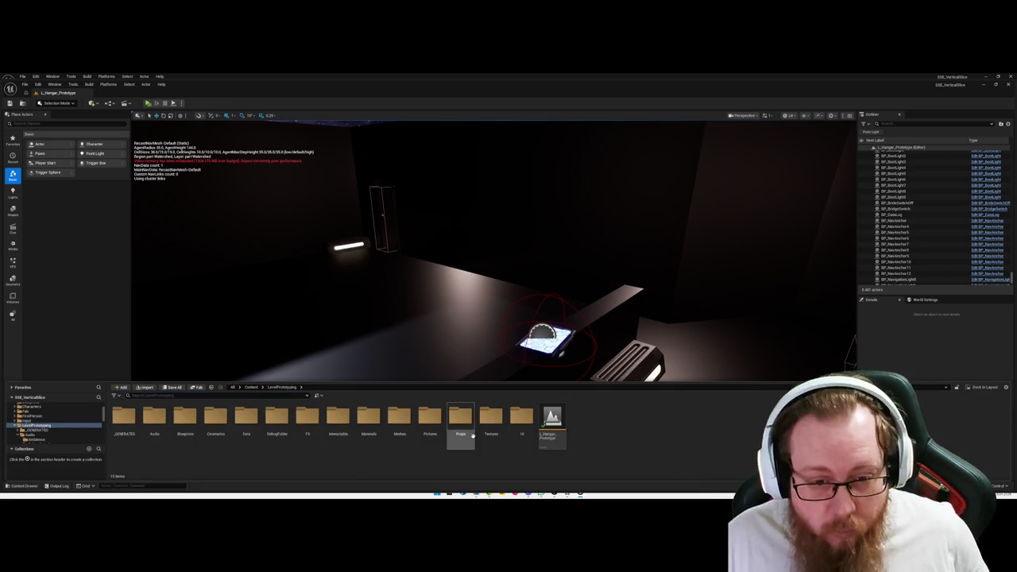
double_click(369, 421)
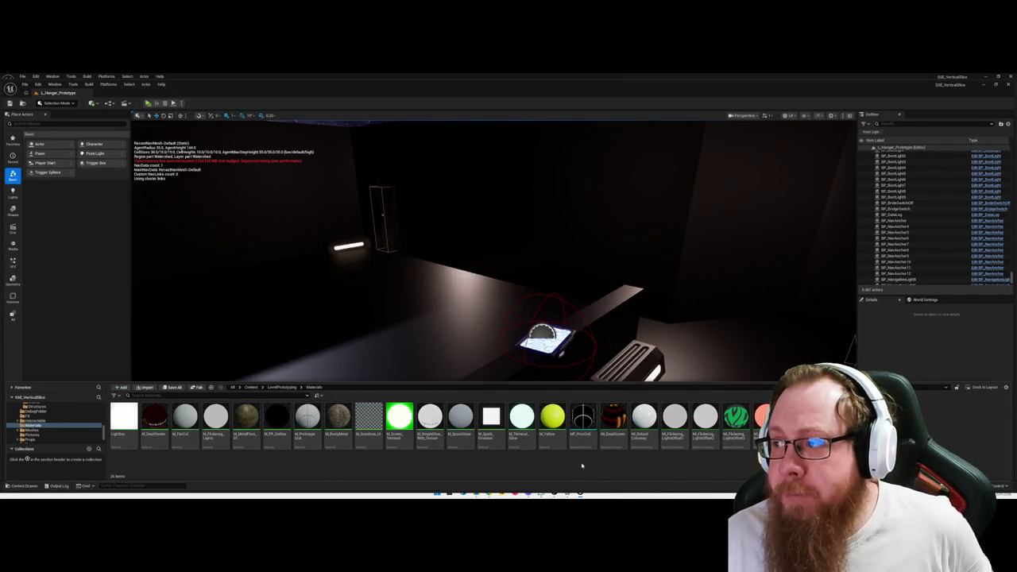
Create a new Material asset named M_Decal_YellowTape in the Materials folder.
right_click(928, 425)
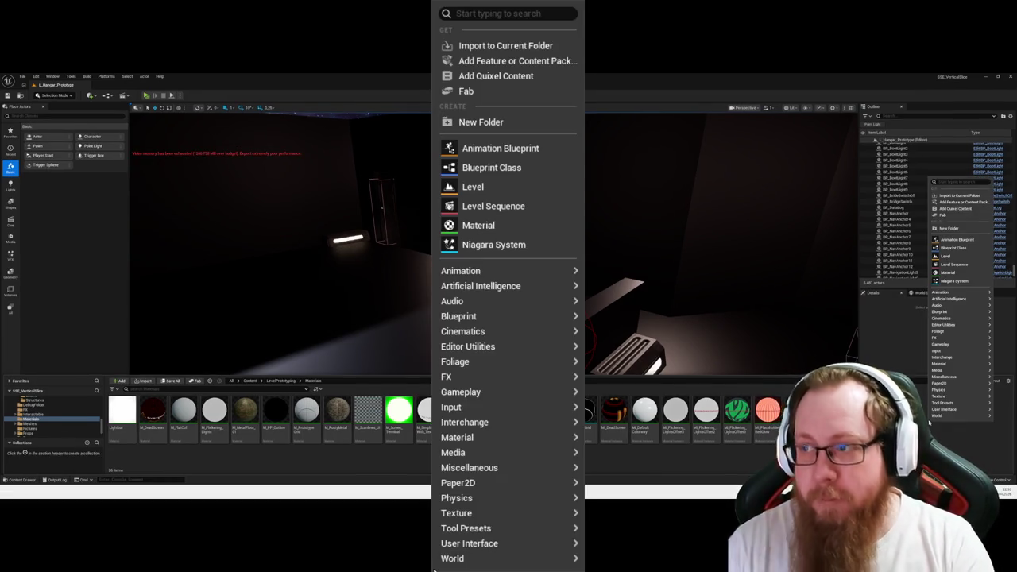
type("Material")
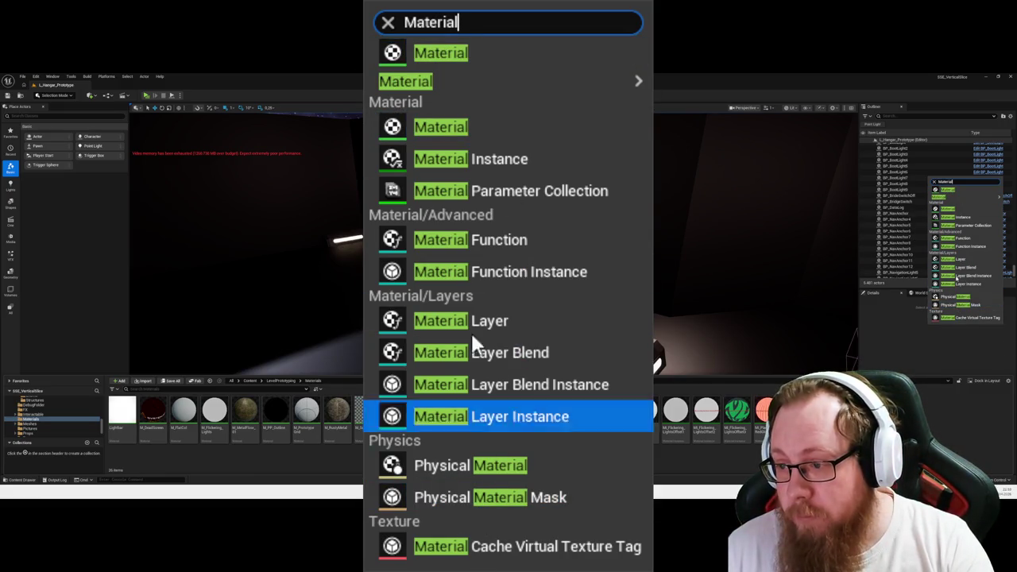
left_click(961, 193)
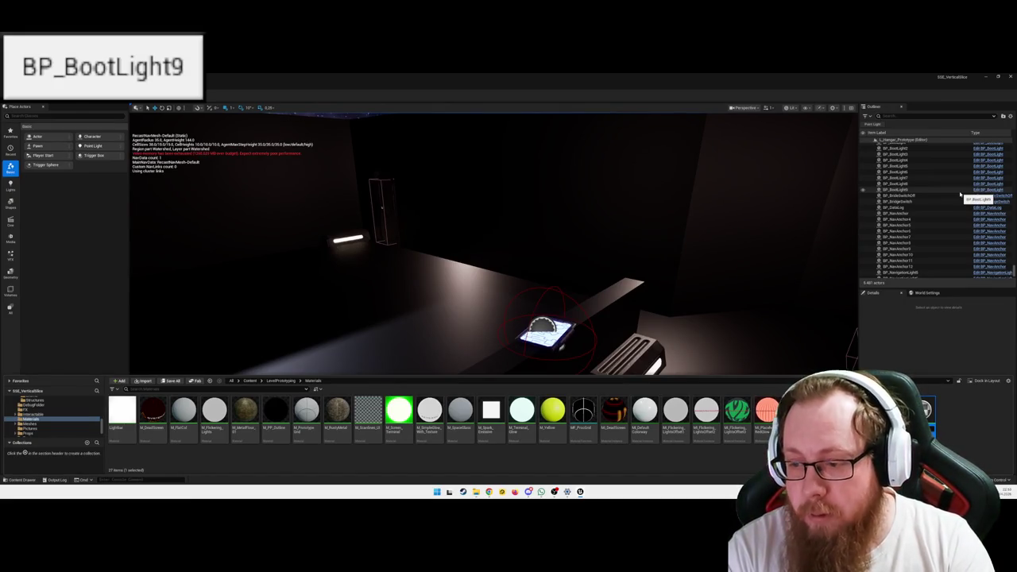
key("Return")
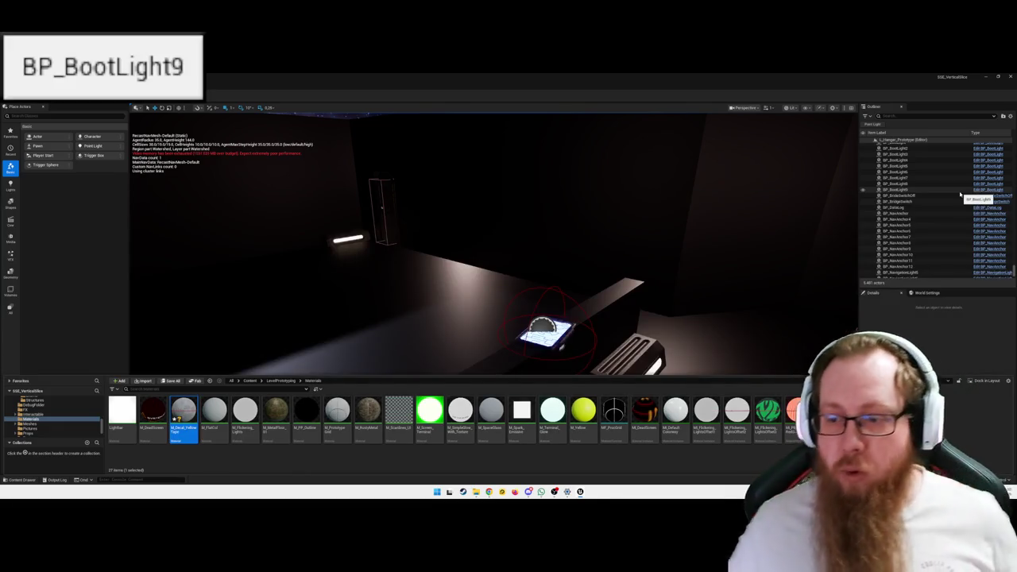
Open M_Decal_YellowTape and set its domain to Deferred Decal with Translucent blending.
double_click(183, 414)
scroll(448, 281, "down", 2)
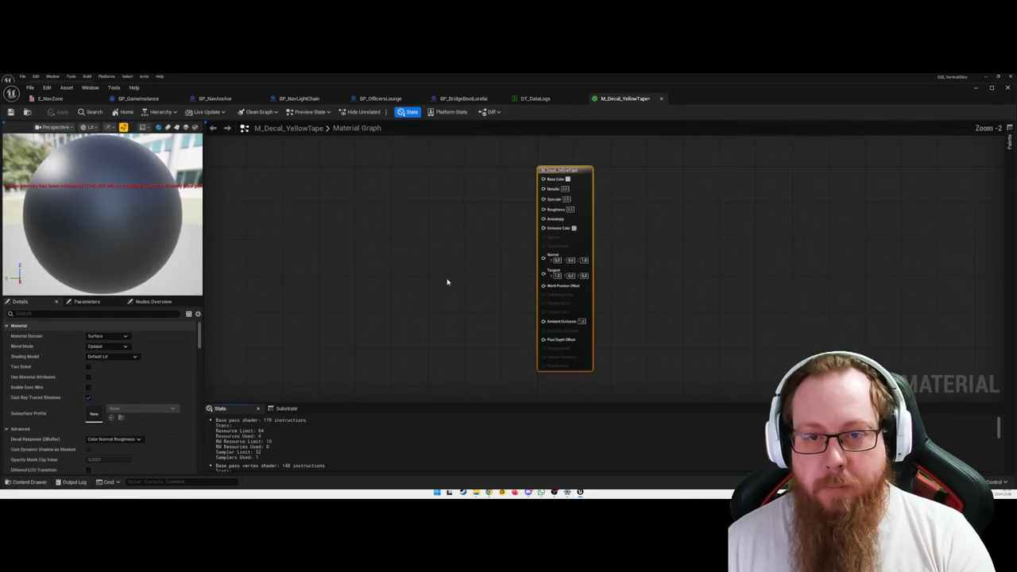
left_click_drag(447, 282, 545, 268)
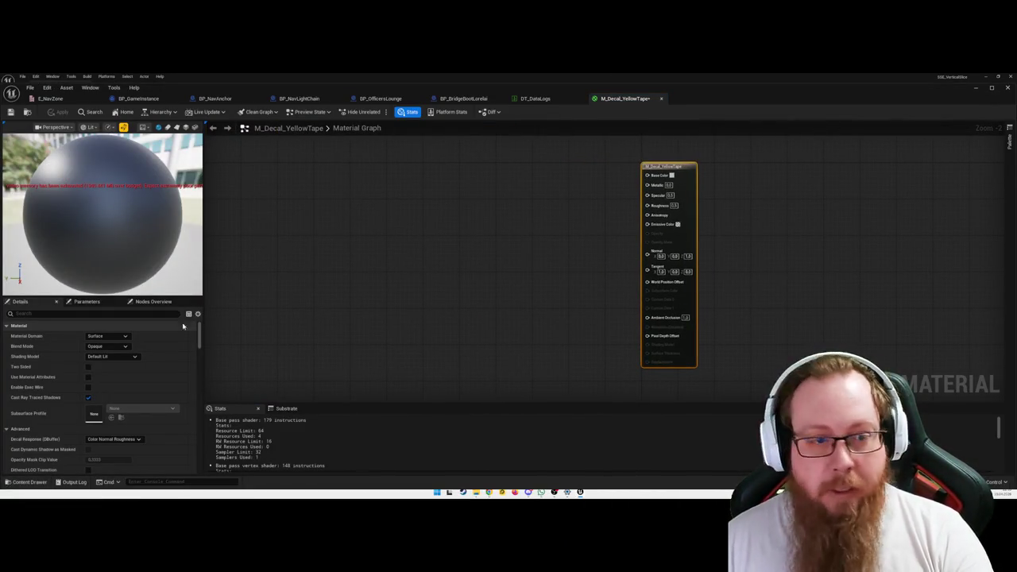
left_click(115, 337)
left_click(107, 359)
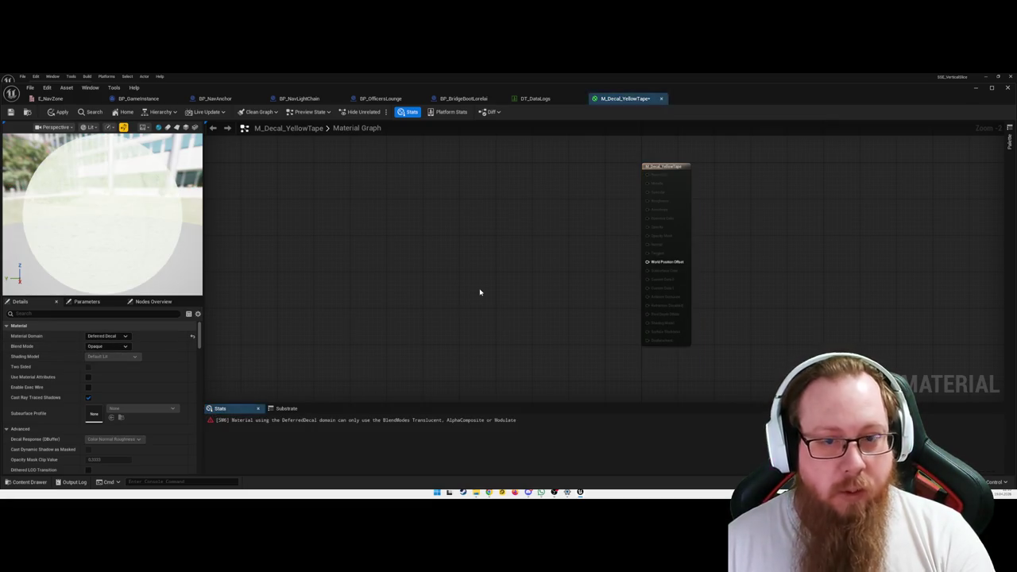
left_click_drag(532, 288, 495, 286)
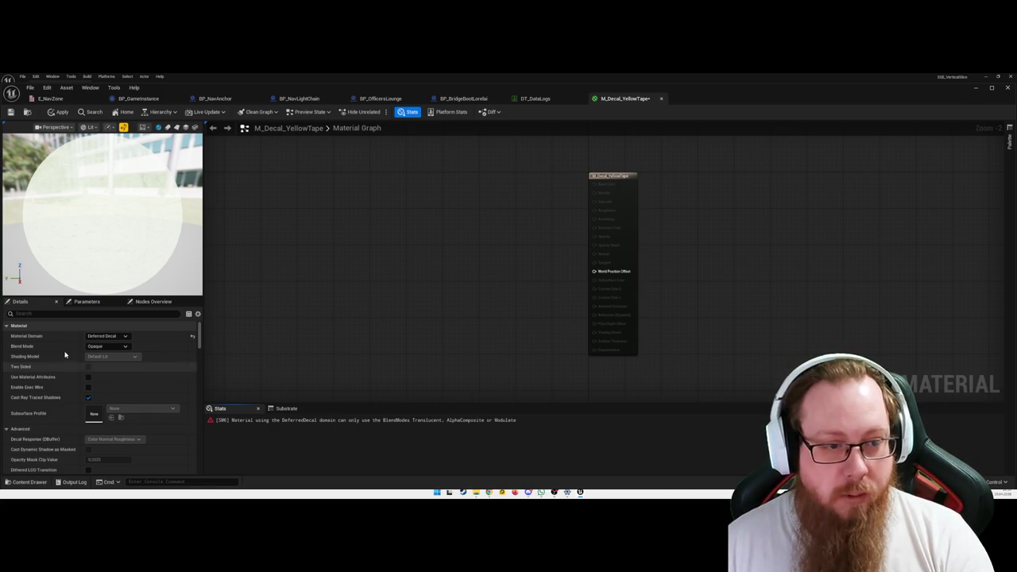
left_click(111, 373)
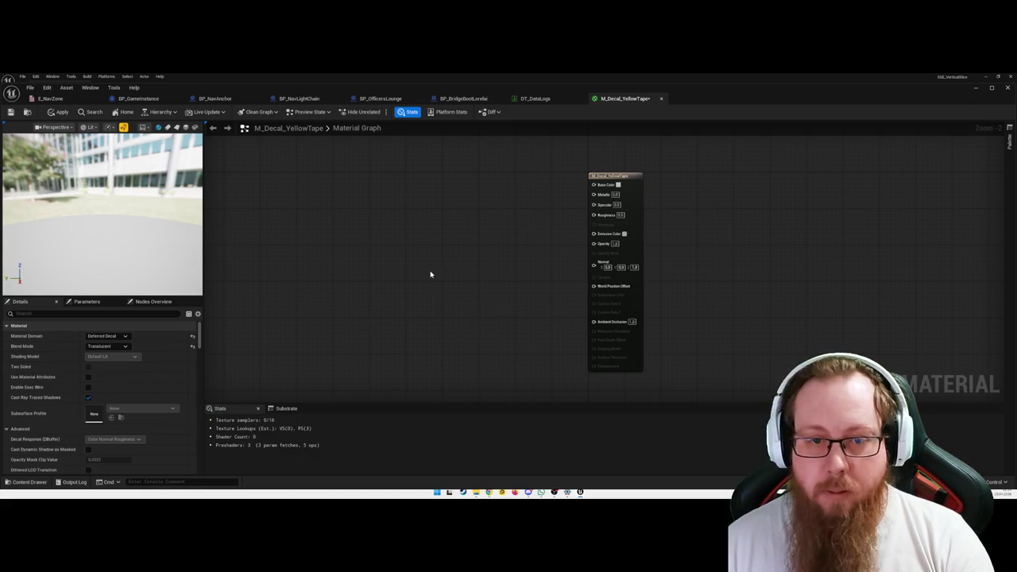
key("alt+3")
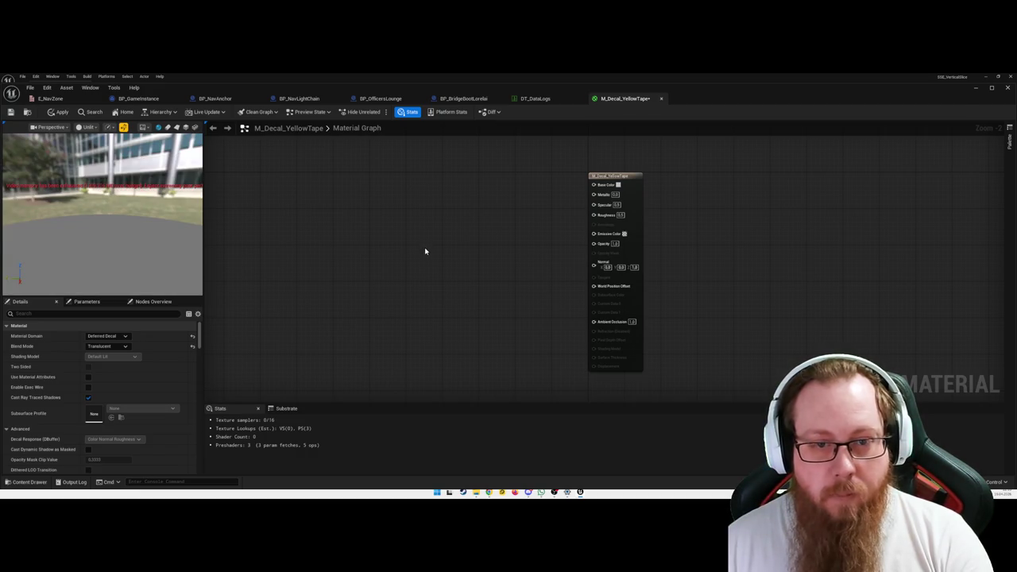
Wire a yellow Constant3Vector (1,1,0) into Base Color and save the material.
left_click(425, 251)
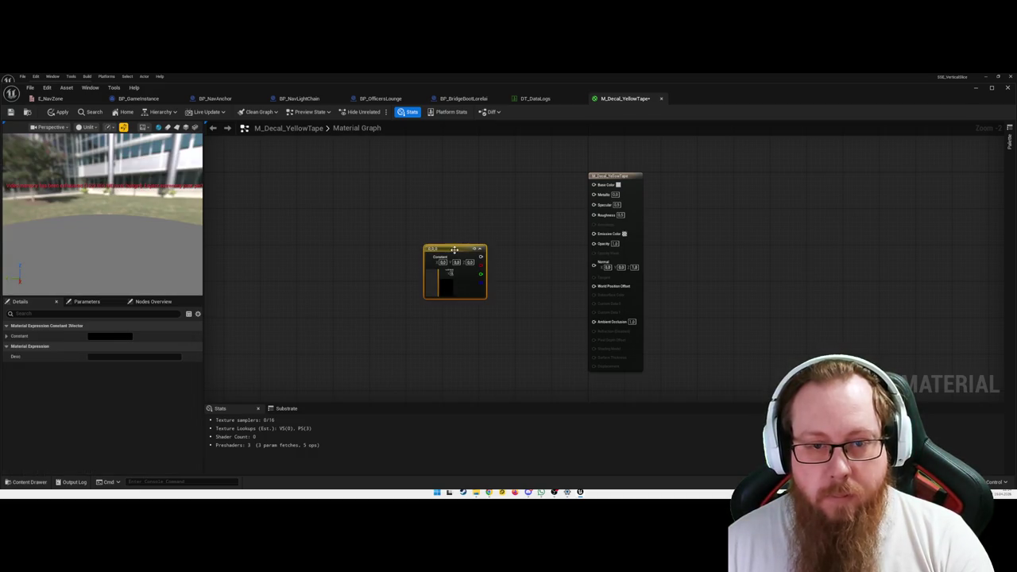
left_click_drag(452, 248, 451, 241)
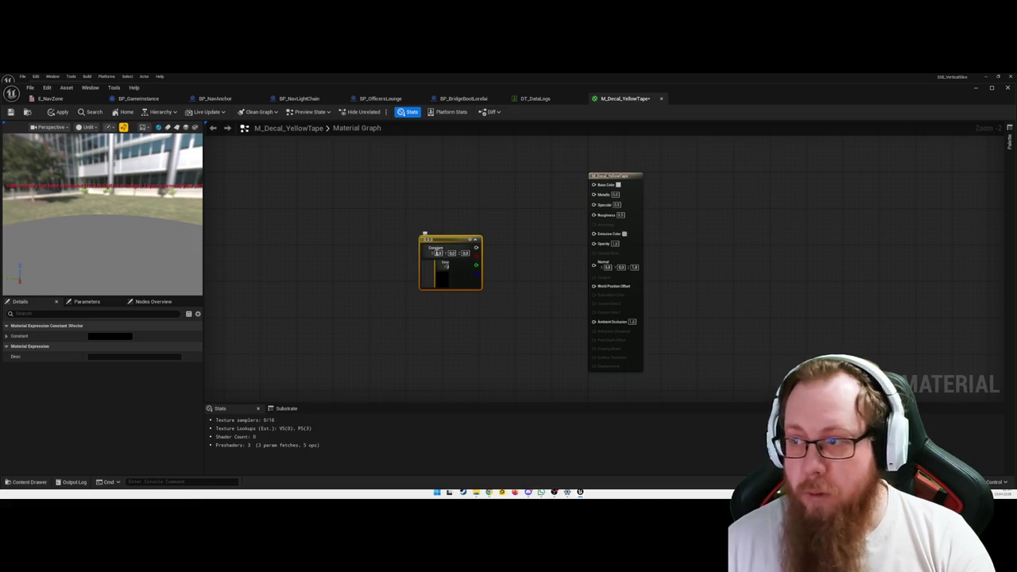
type("1")
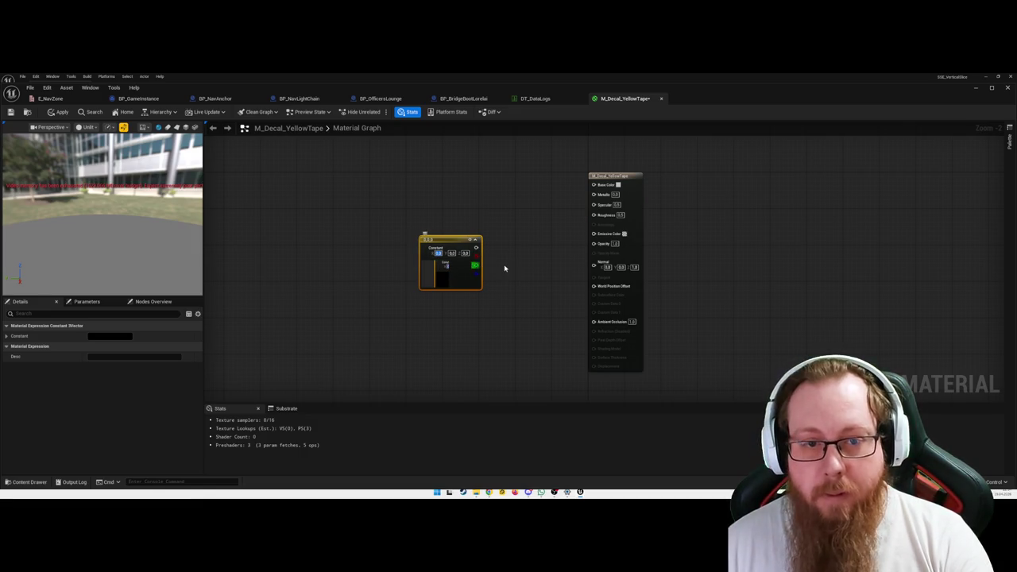
key("Tab")
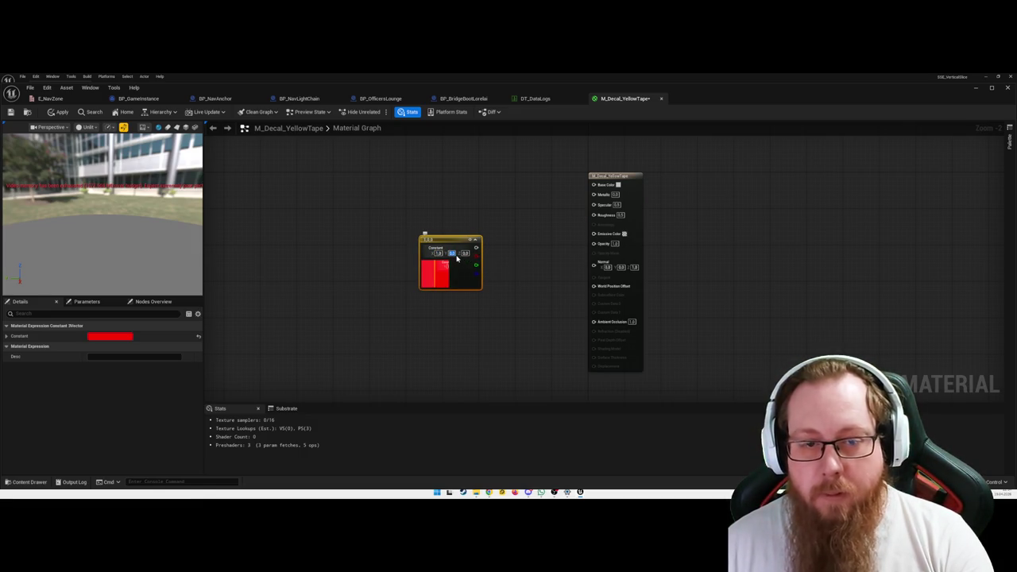
type("1")
key("Tab")
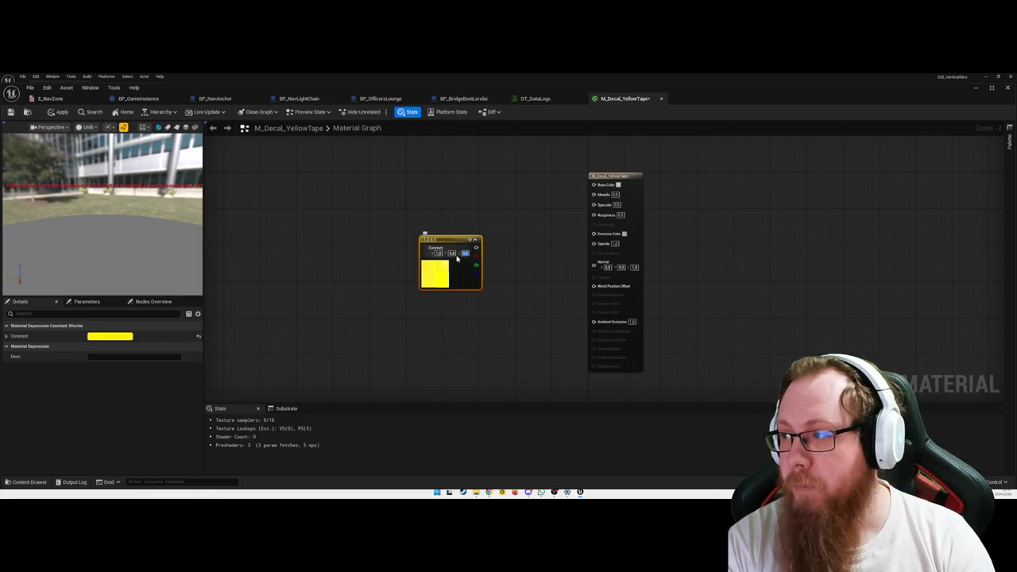
left_click(494, 262)
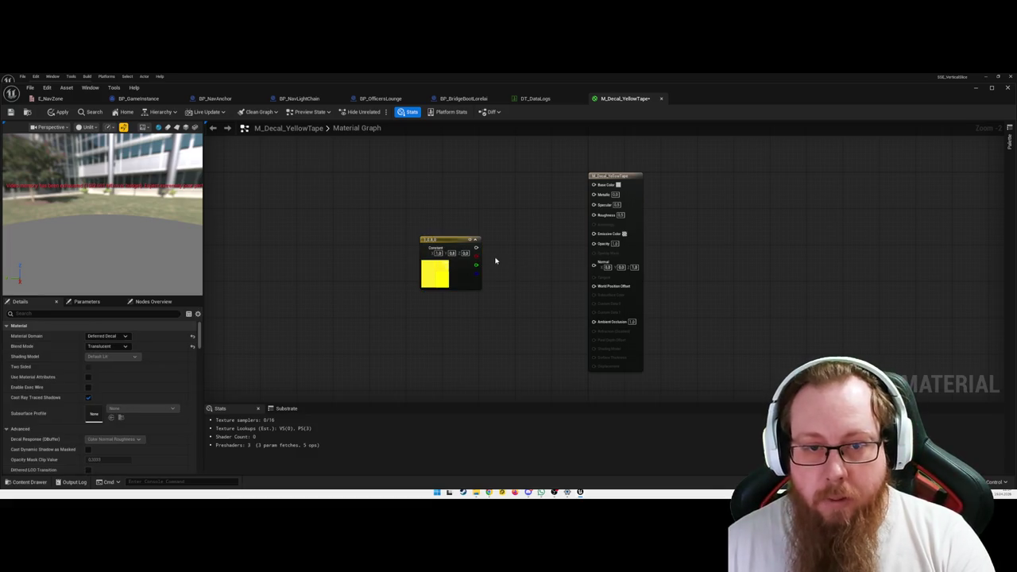
mouse_move(476, 248)
left_mouse_down()
mouse_move(549, 222)
mouse_move(593, 183)
left_mouse_up()
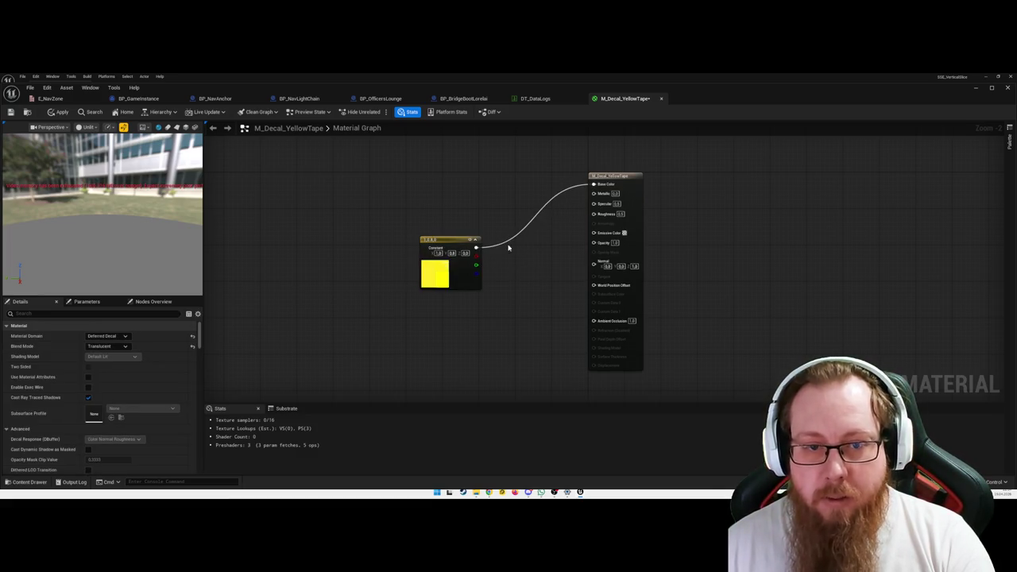
left_click_drag(441, 239, 464, 176)
left_click(536, 234)
key("ctrl+s")
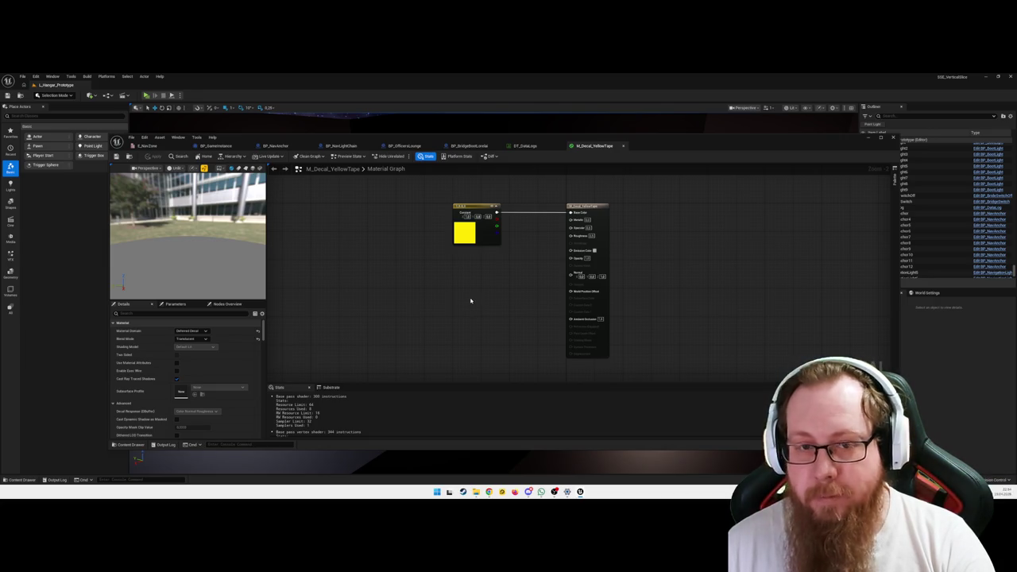
Add a Constant node of value 1.0 and wire it into the material's Opacity input.
right_click(471, 305)
type("c")
key("Return")
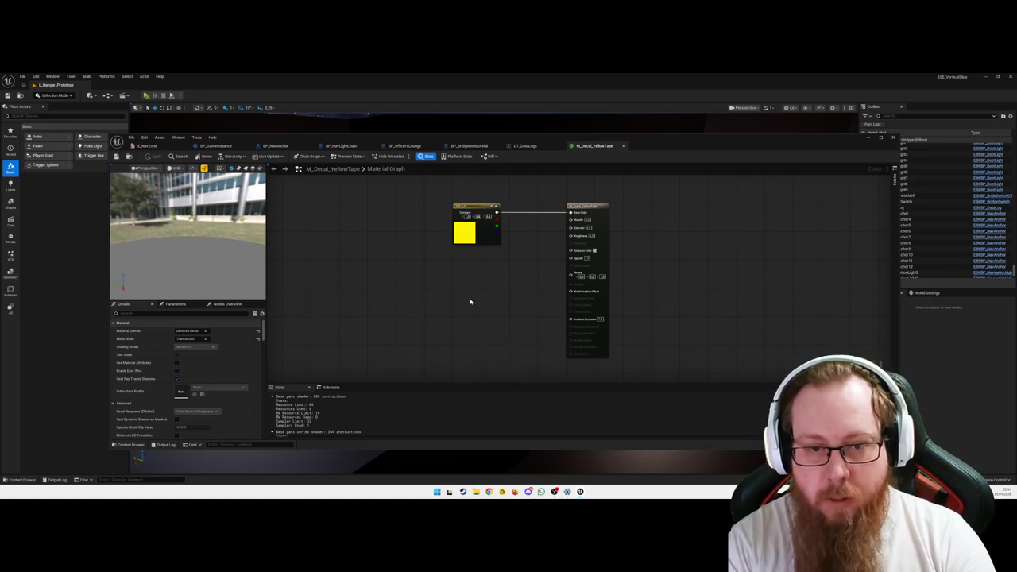
left_click(479, 307)
type("1")
key("Return")
mouse_move(492, 309)
left_mouse_down()
mouse_move(594, 214)
mouse_move(572, 274)
mouse_move(573, 259)
left_mouse_up()
left_click_drag(475, 302, 483, 253)
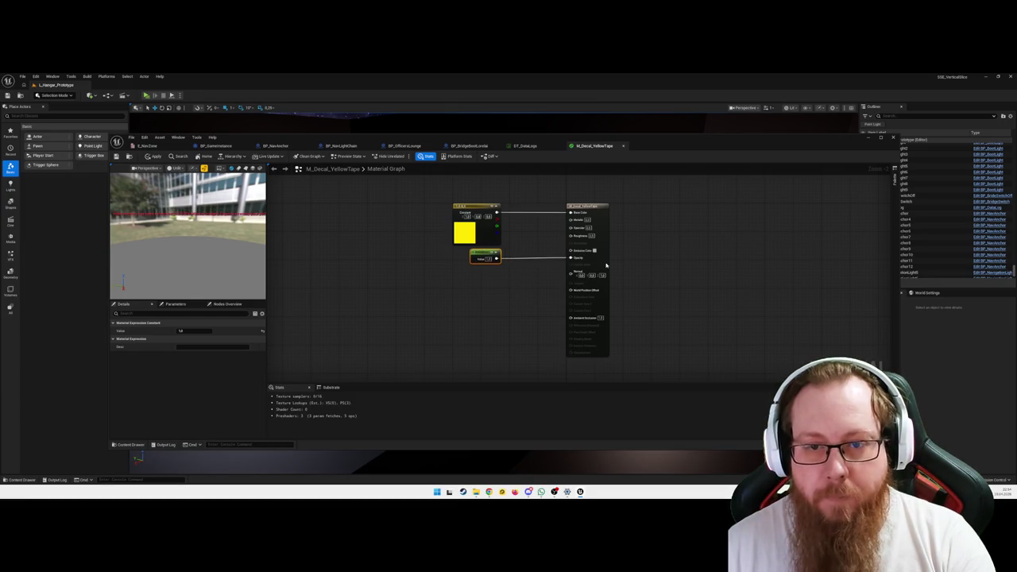
right_click(572, 259)
left_click(486, 305)
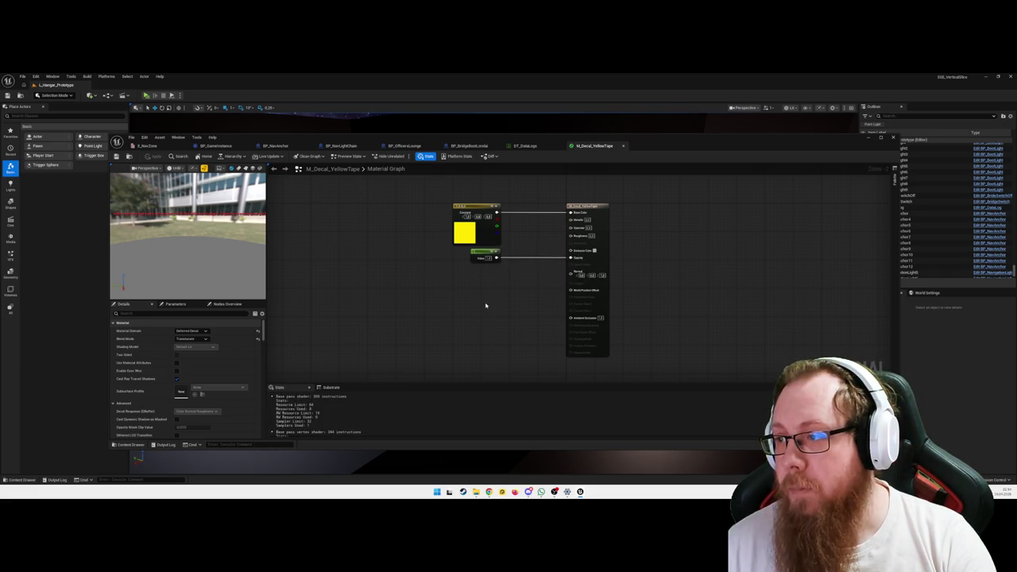
Inspect the material preview and close the M_Decal_YellowTape editor.
mouse_move(198, 255)
left_mouse_down()
mouse_move(208, 242)
mouse_move(213, 258)
mouse_move(238, 251)
left_mouse_up()
scroll(405, 309, "down", 1)
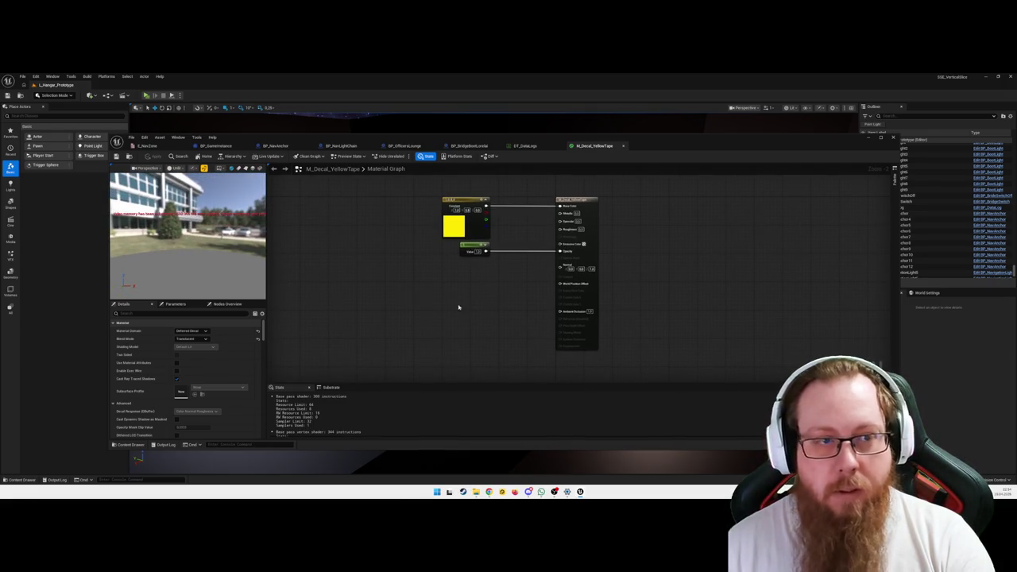
middle_click(600, 150)
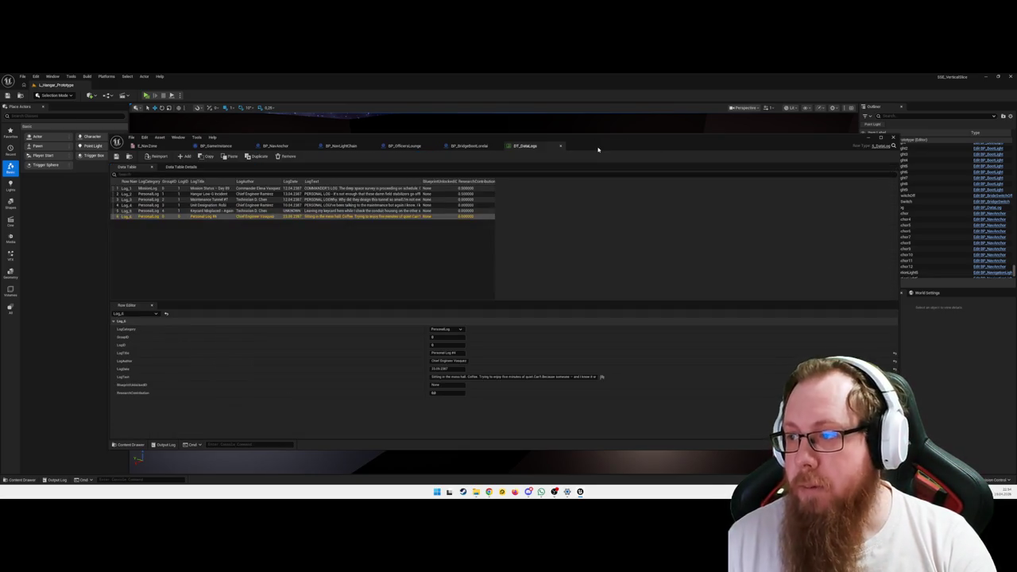
Close the data table window and place a Decal Actor by the counter via Quick Add 'deca'.
left_click(893, 138)
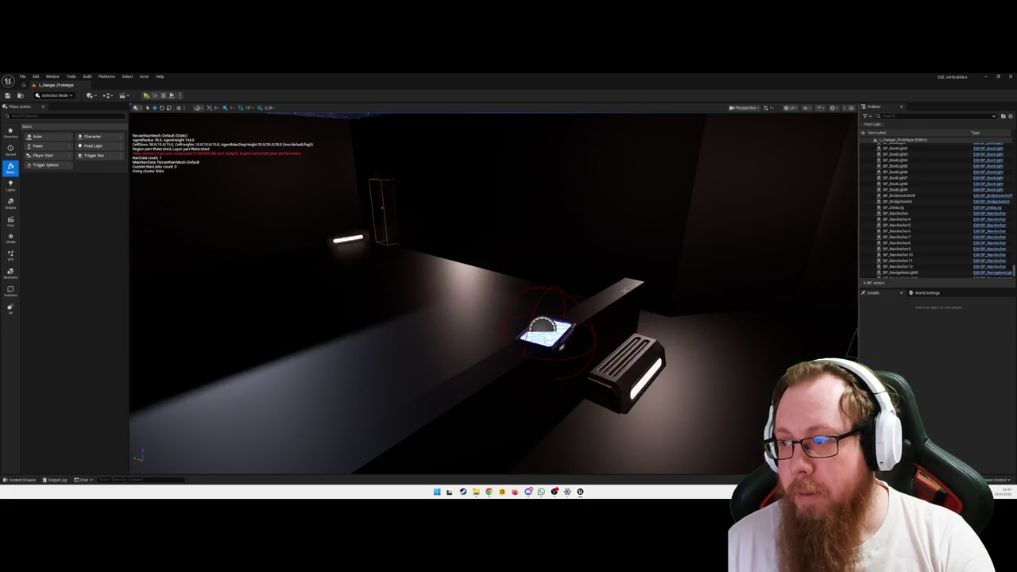
left_click_drag(625, 291, 619, 326)
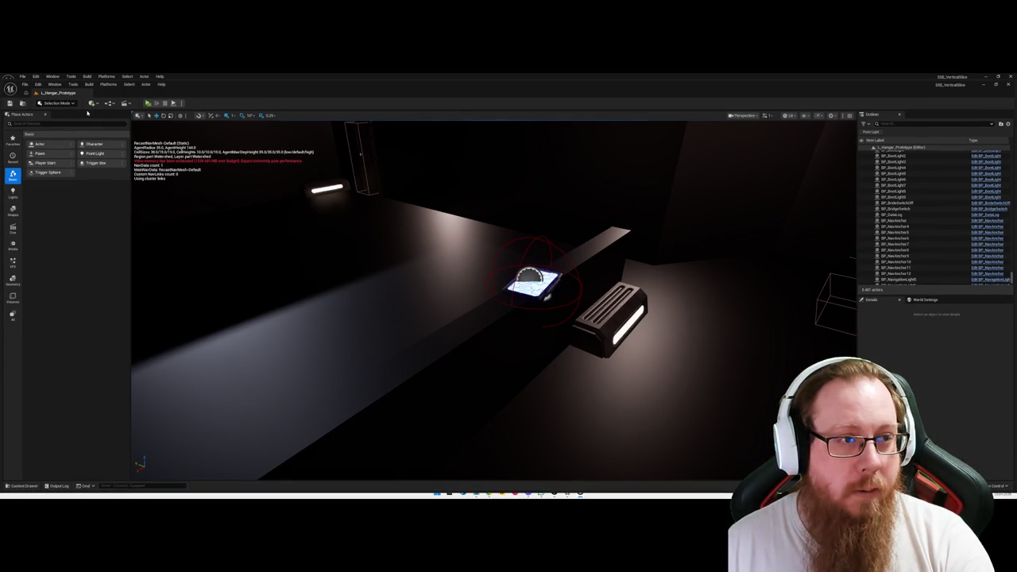
left_click(92, 103)
type("deca")
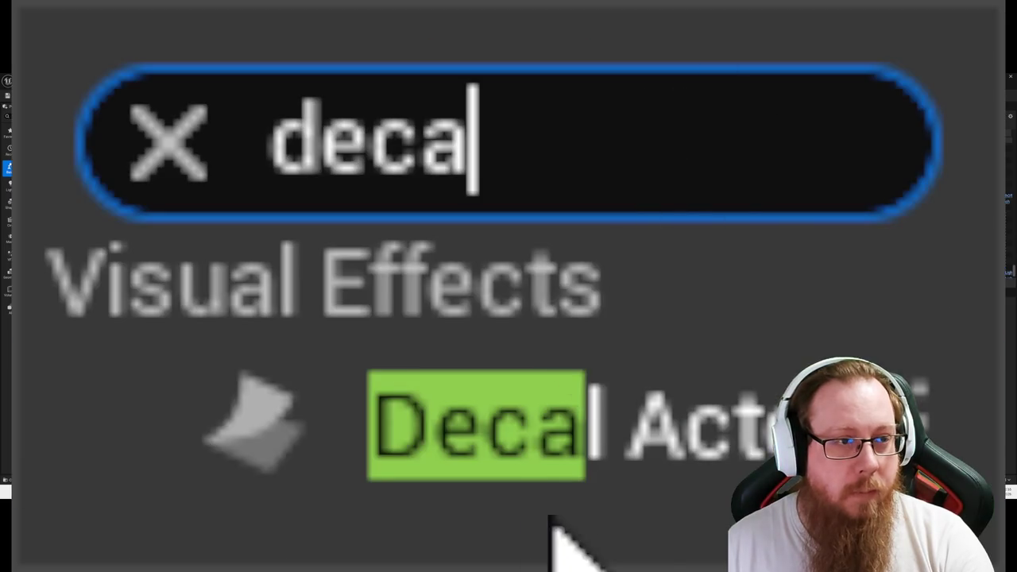
left_click(457, 421)
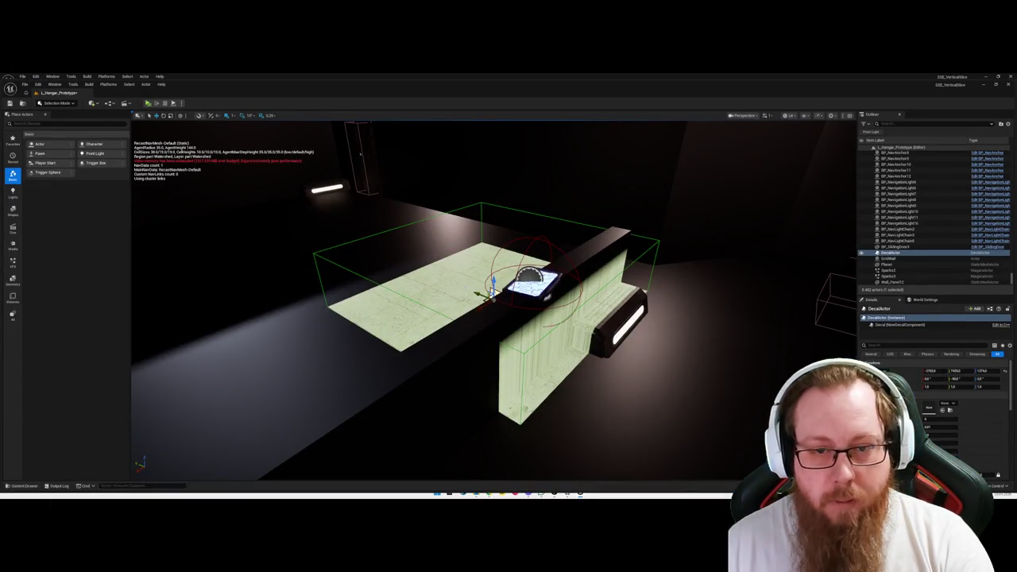
left_click(947, 404)
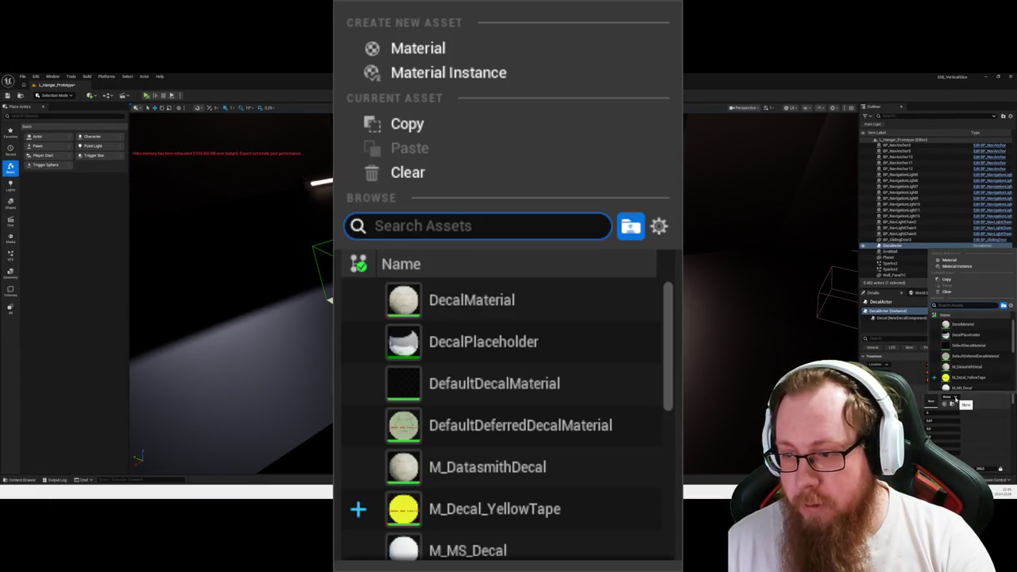
Assign M_Decal_YellowTape to the decal and frame the view on it.
left_click(964, 377)
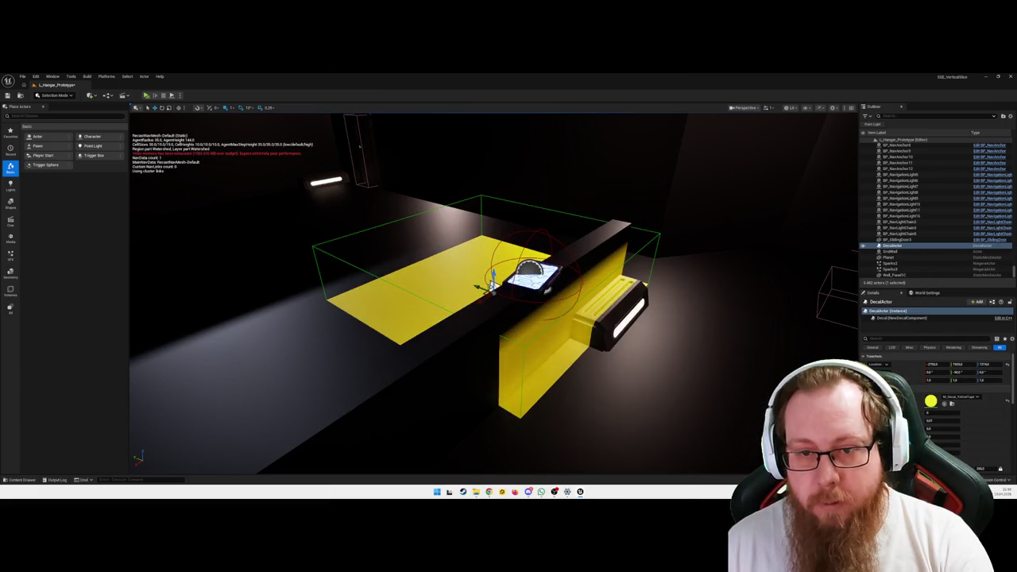
key("f")
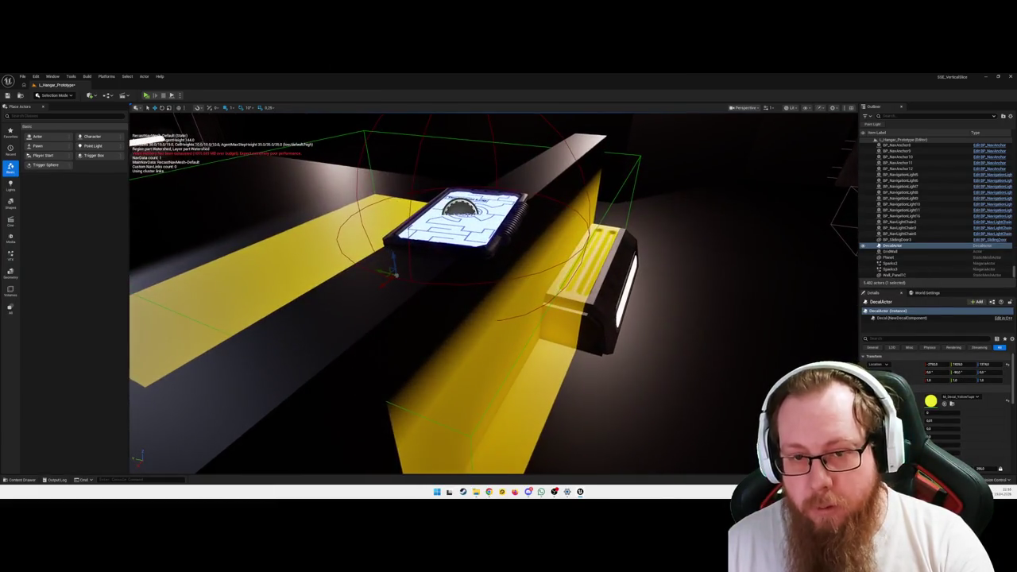
mouse_move(386, 268)
left_mouse_down()
mouse_move(483, 291)
mouse_move(385, 272)
left_mouse_up()
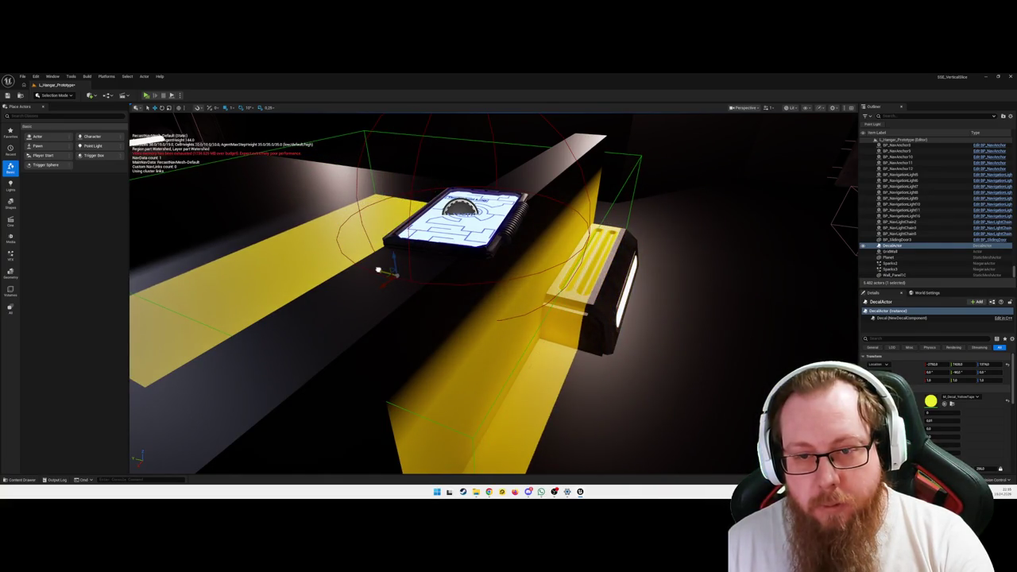
scroll(379, 270, "down", 5)
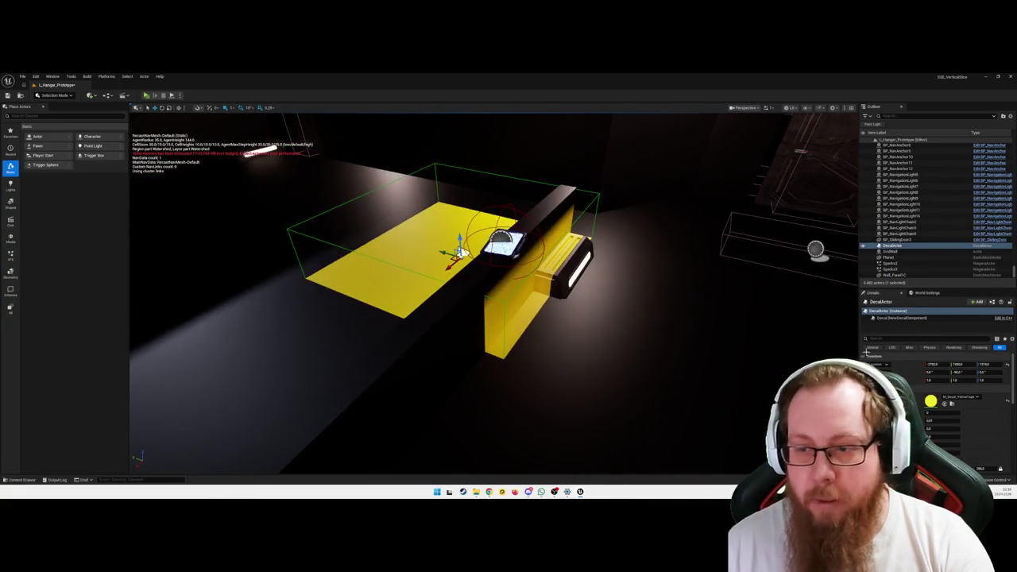
Scale the decal down to 0.2 on X and Y.
left_click(929, 380)
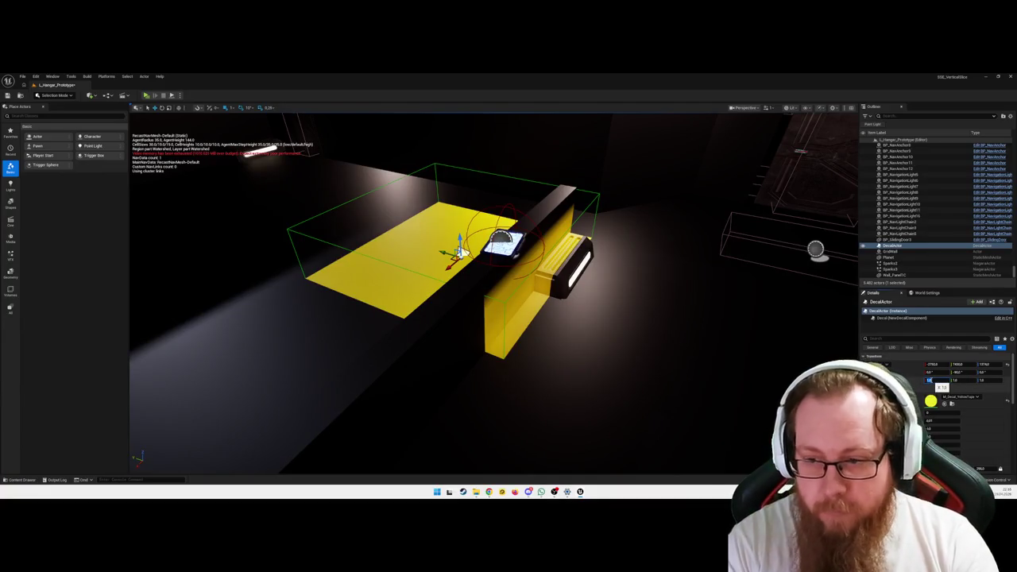
type("0.2")
key("Tab")
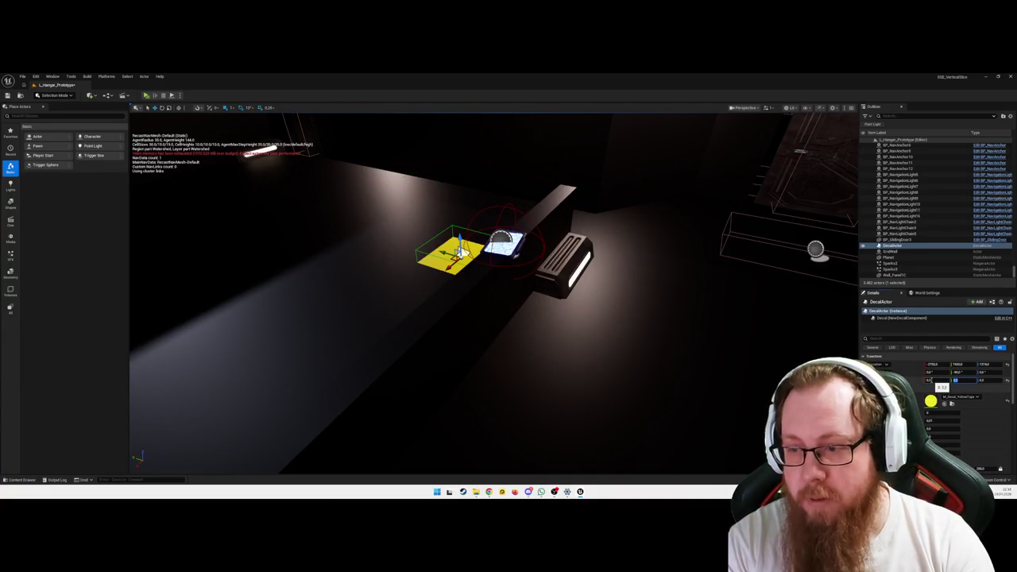
left_click(929, 380)
type("0.2")
key("Tab")
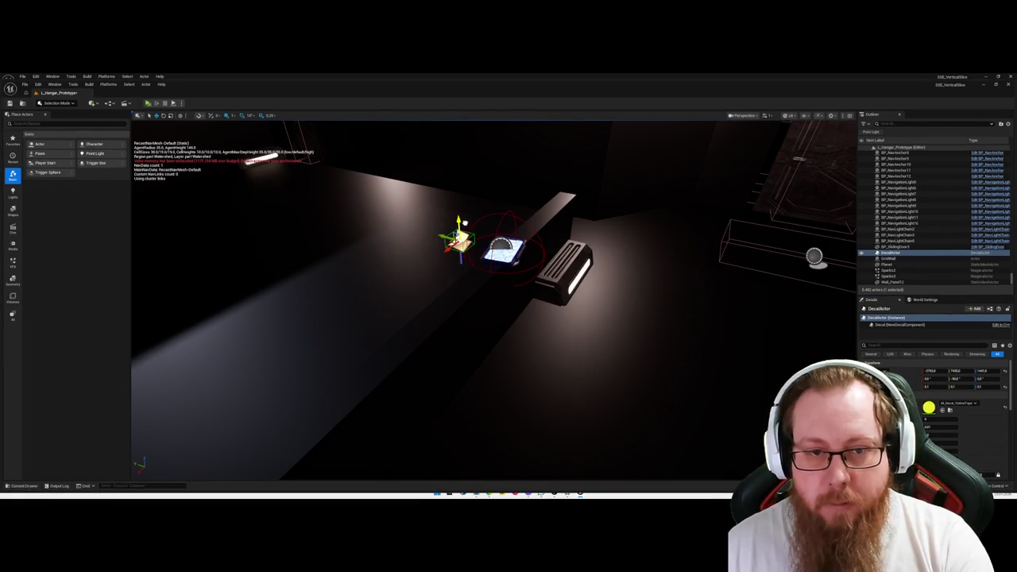
Move the decal onto the counter top beside the data log terminal.
mouse_move(456, 208)
left_mouse_down()
mouse_move(485, 263)
mouse_move(425, 239)
left_mouse_up()
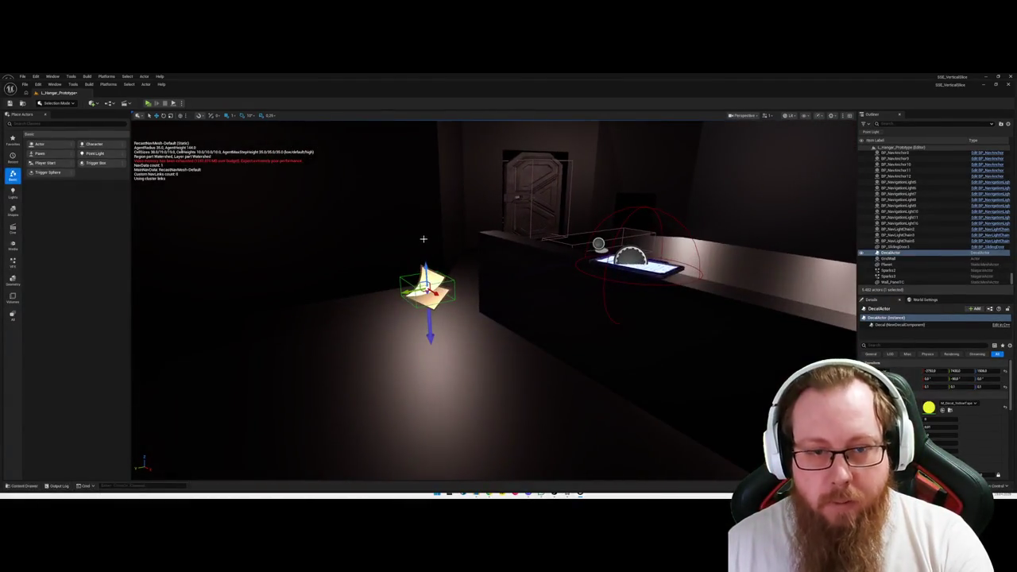
mouse_move(413, 291)
left_mouse_down()
mouse_move(646, 280)
mouse_move(596, 305)
left_mouse_up()
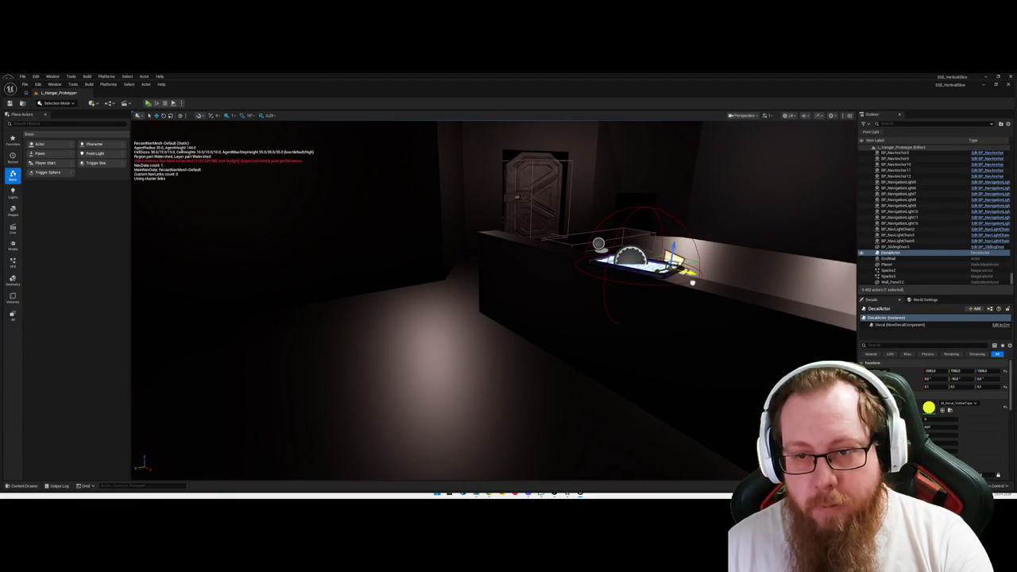
key("f")
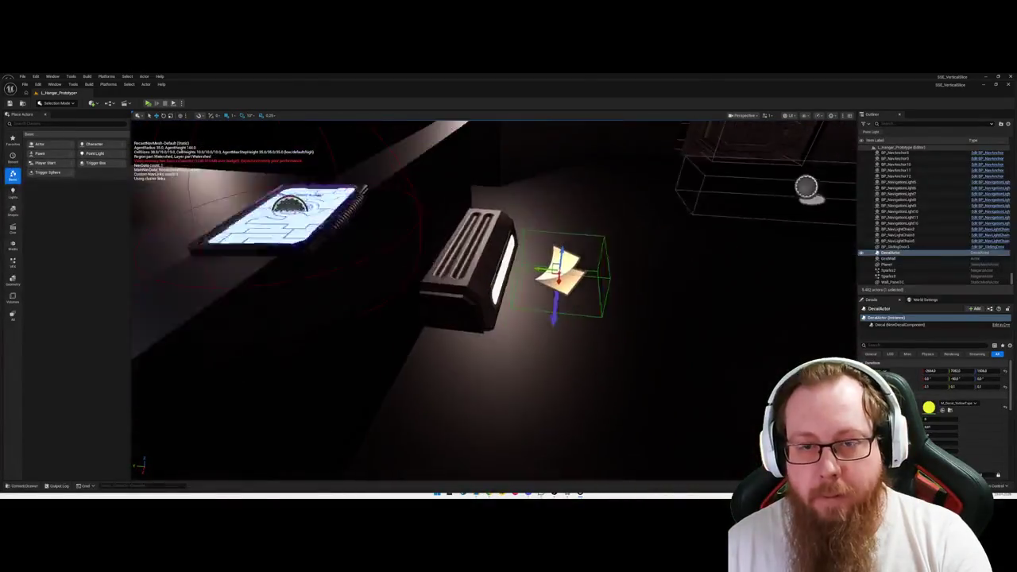
mouse_move(489, 250)
left_mouse_down()
mouse_move(364, 264)
mouse_move(318, 286)
mouse_move(326, 297)
mouse_move(296, 227)
mouse_move(278, 251)
left_mouse_up()
key("d")
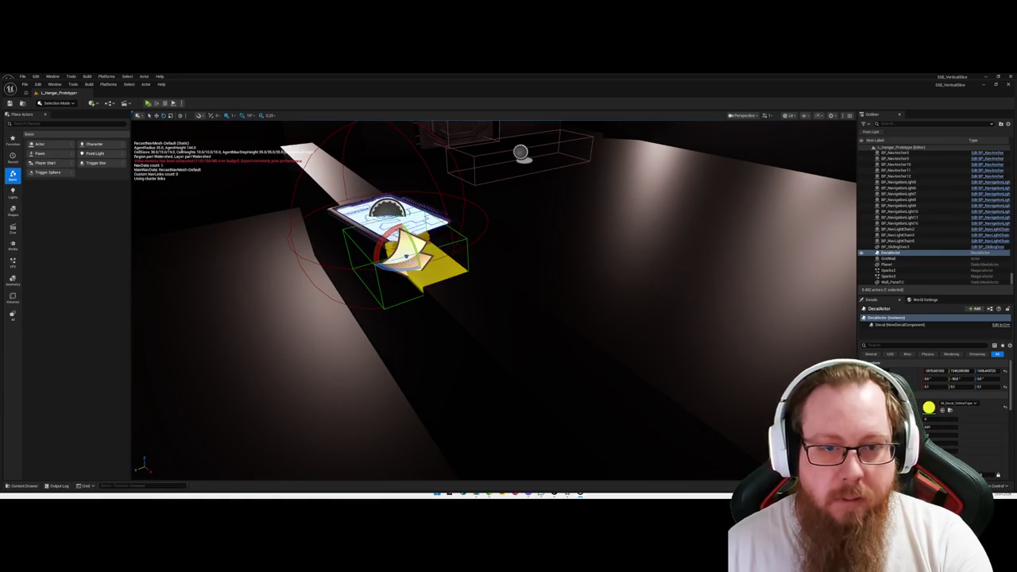
Rotate the decal about 55 degrees and set its X scale to 0.1.
mouse_move(426, 272)
left_mouse_down()
mouse_move(448, 253)
mouse_move(412, 252)
mouse_move(426, 256)
mouse_move(381, 208)
mouse_move(401, 227)
mouse_move(393, 223)
left_mouse_up()
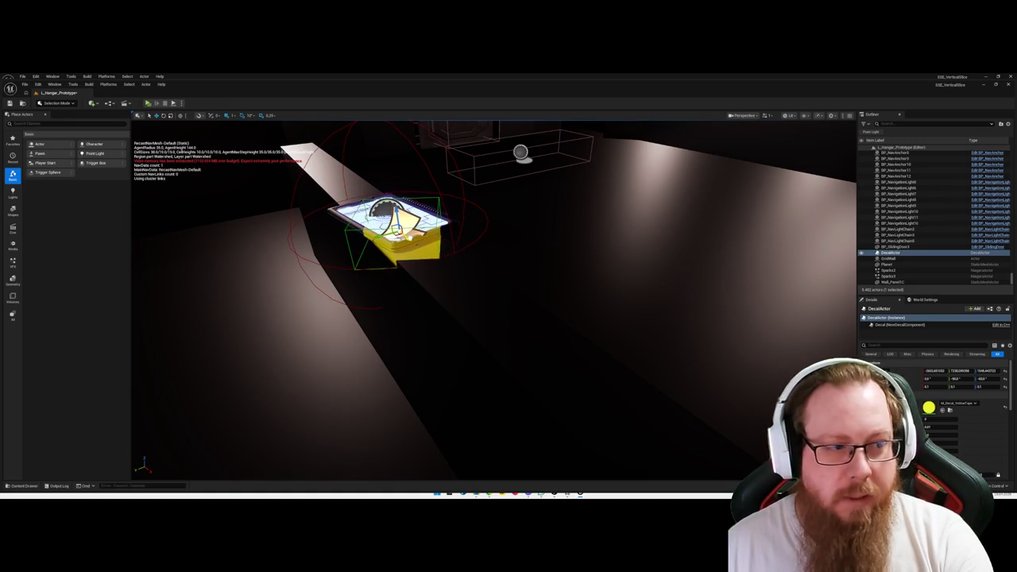
left_click(927, 387)
type("0.1")
key("Return")
Turn the decal slightly and set its Y rotation to -44.
mouse_move(498, 254)
left_mouse_down()
mouse_move(517, 286)
mouse_move(517, 238)
mouse_move(508, 294)
mouse_move(493, 282)
mouse_move(508, 278)
left_mouse_up()
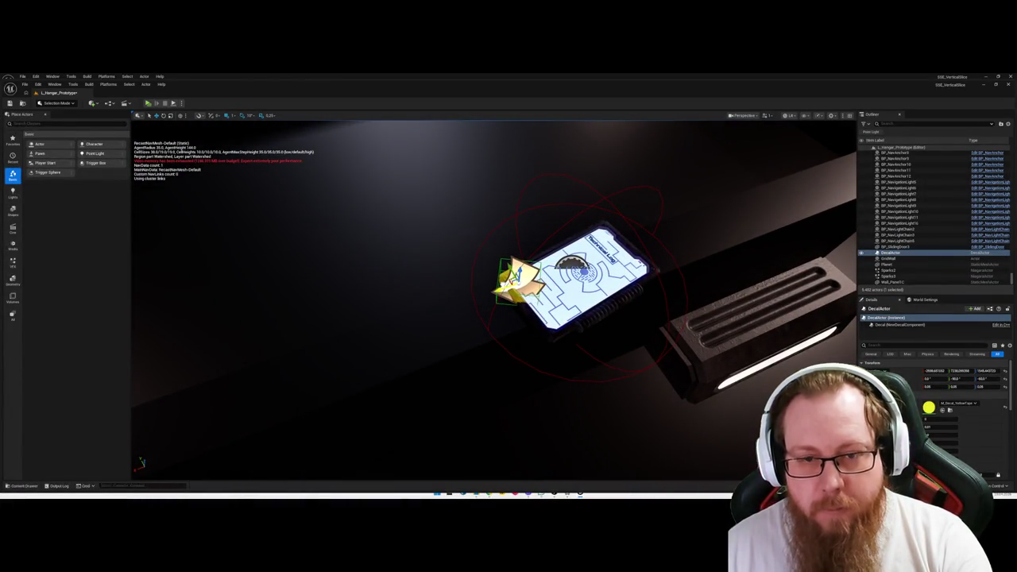
key("e")
left_click_drag(491, 296, 488, 291)
left_click(957, 379)
type("-44")
key("Tab")
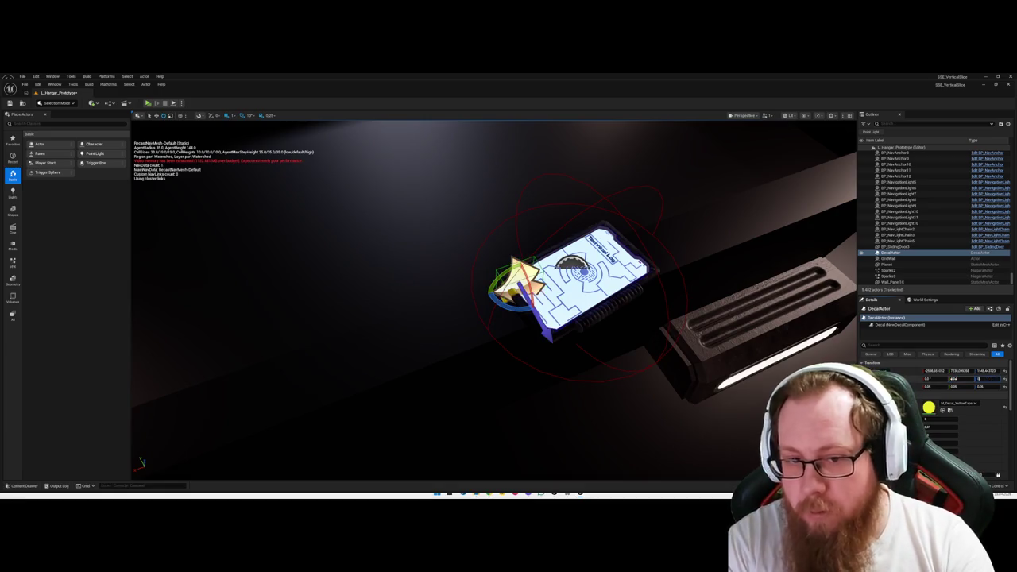
Refocus on the decal and slide it onto the Technical Log screen's corner.
key("f")
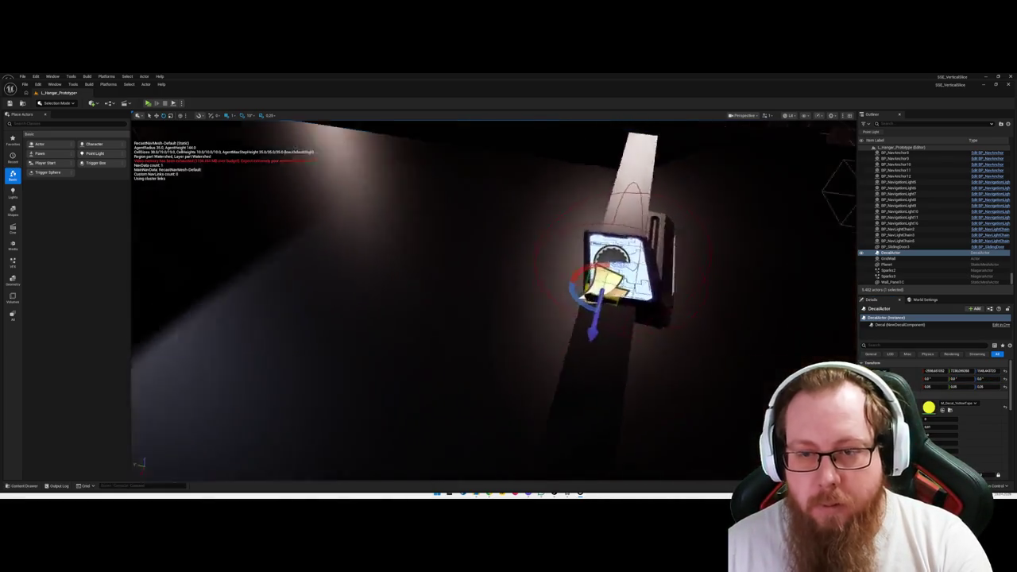
scroll(492, 318, "up", 3)
scroll(492, 317, "down", 3)
scroll(492, 318, "up", 6)
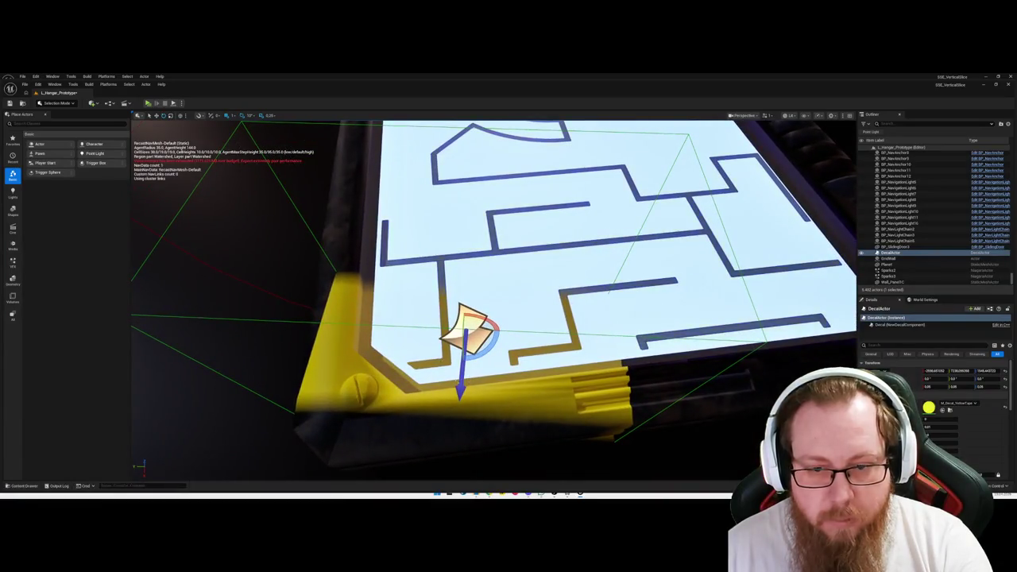
left_click_drag(493, 318, 461, 278)
scroll(492, 300, "down", 8)
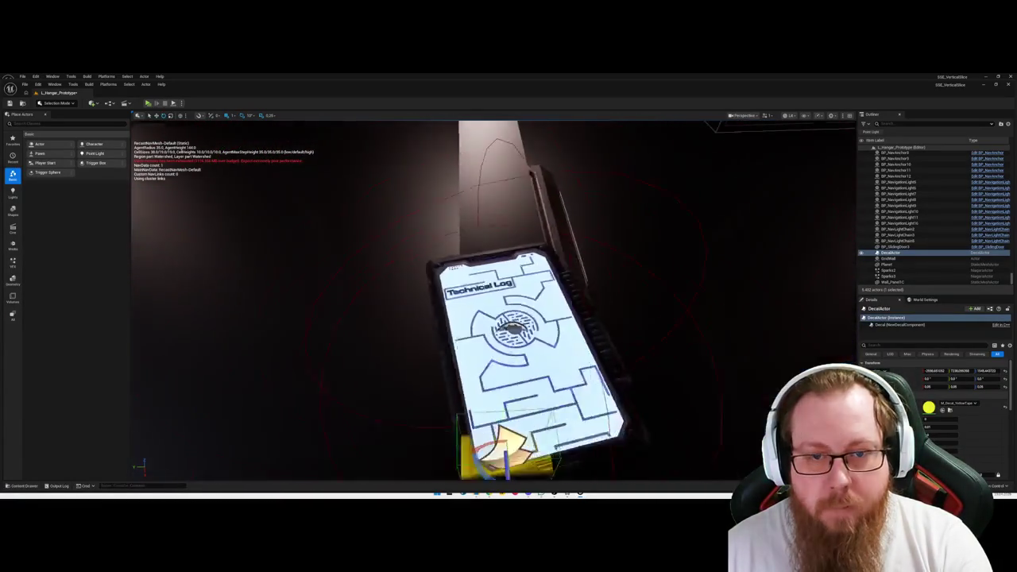
left_click(453, 383)
left_click_drag(454, 383, 429, 365)
double_click(888, 251)
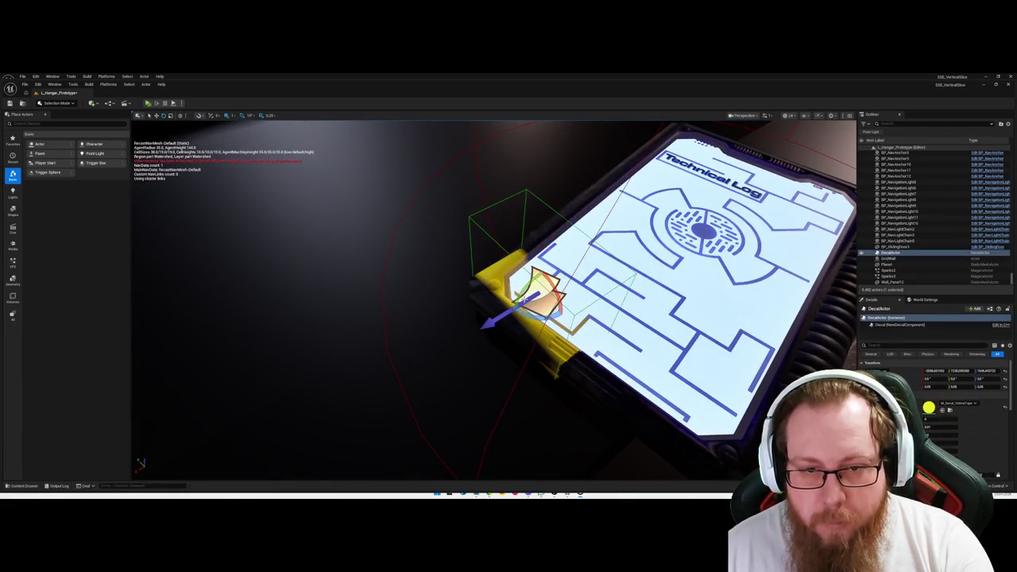
mouse_move(502, 325)
left_mouse_down()
mouse_move(484, 318)
mouse_move(503, 326)
left_mouse_up()
key("w")
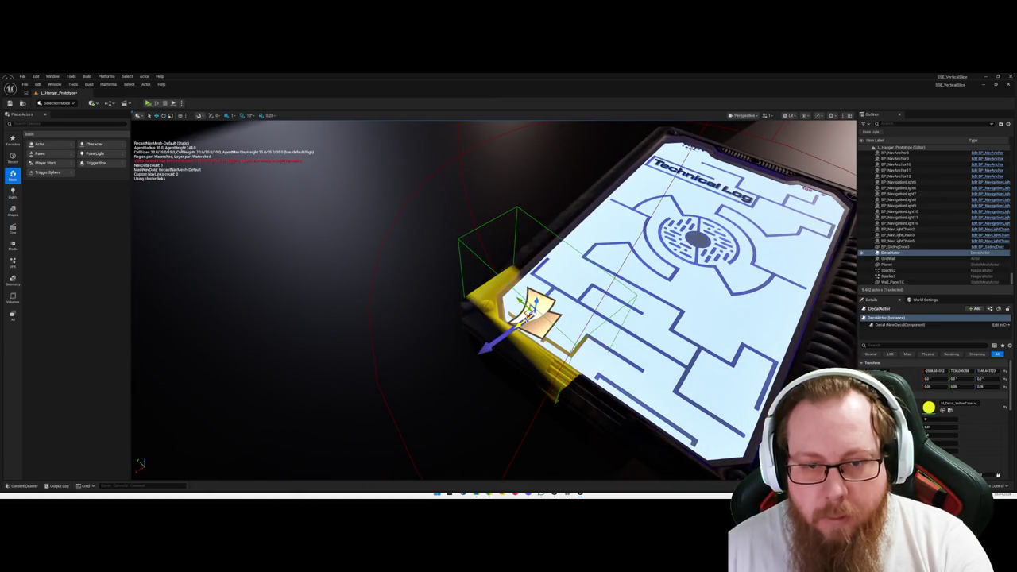
mouse_move(497, 338)
left_mouse_down()
mouse_move(479, 351)
mouse_move(512, 339)
mouse_move(498, 344)
left_mouse_up()
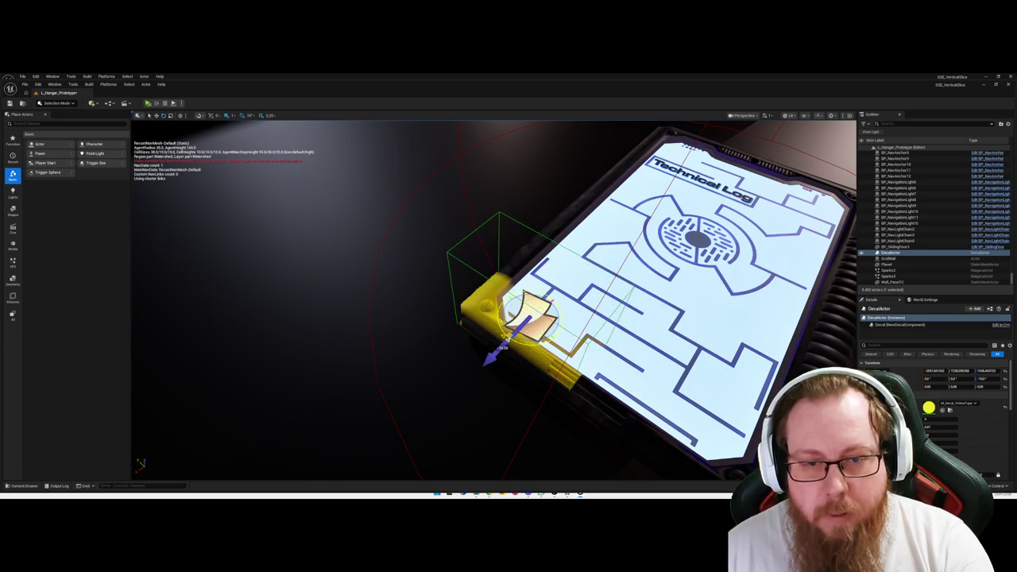
Set the BP_DataLog screen's X rotation to -90.
left_click(573, 207)
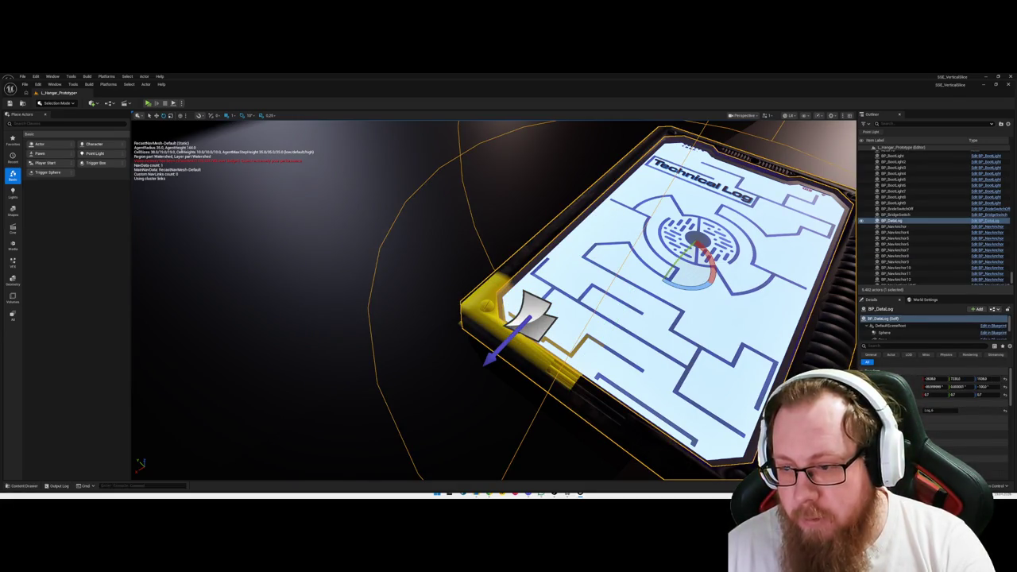
left_click(944, 387)
type("-90")
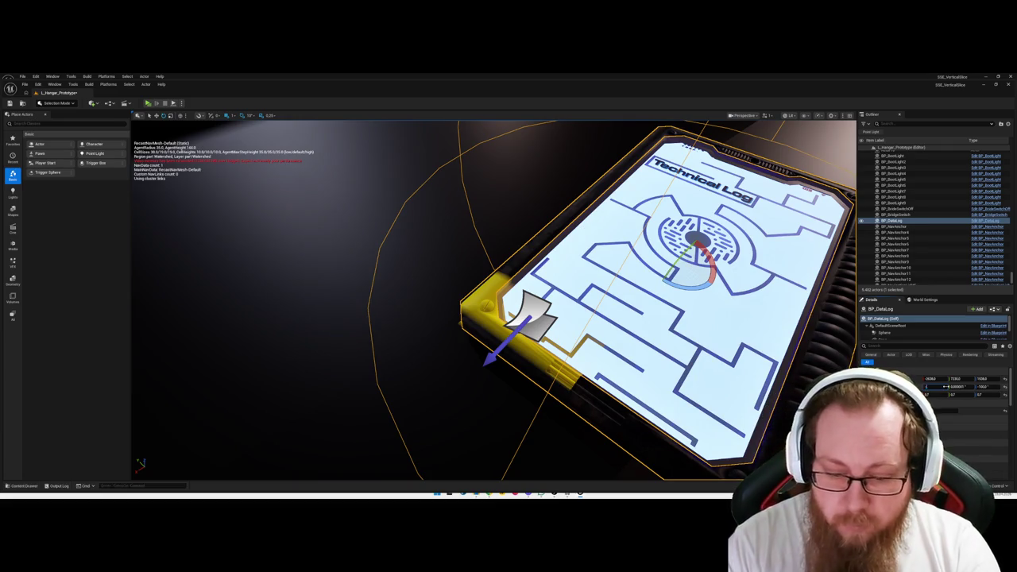
key("Return")
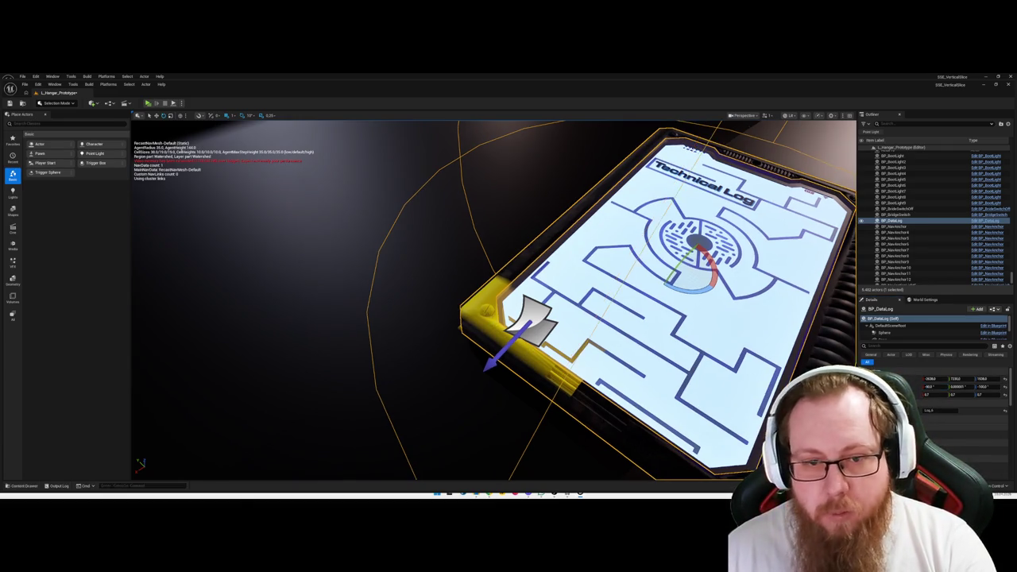
Set the decal's Z rotation to 180, adjust it, then settle on 90.
left_click(537, 326)
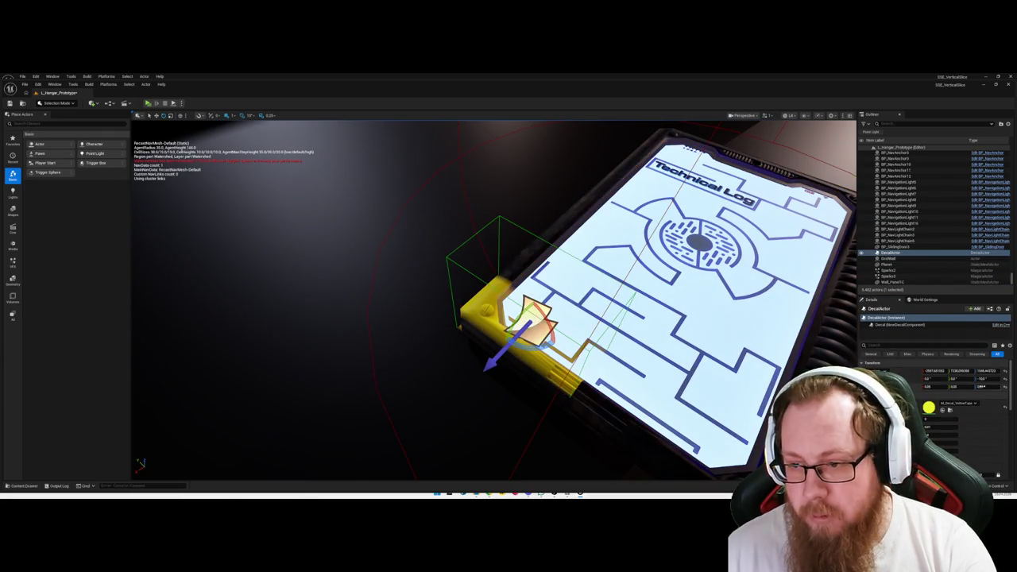
left_click(985, 379)
key("BackSpace")
key("Return")
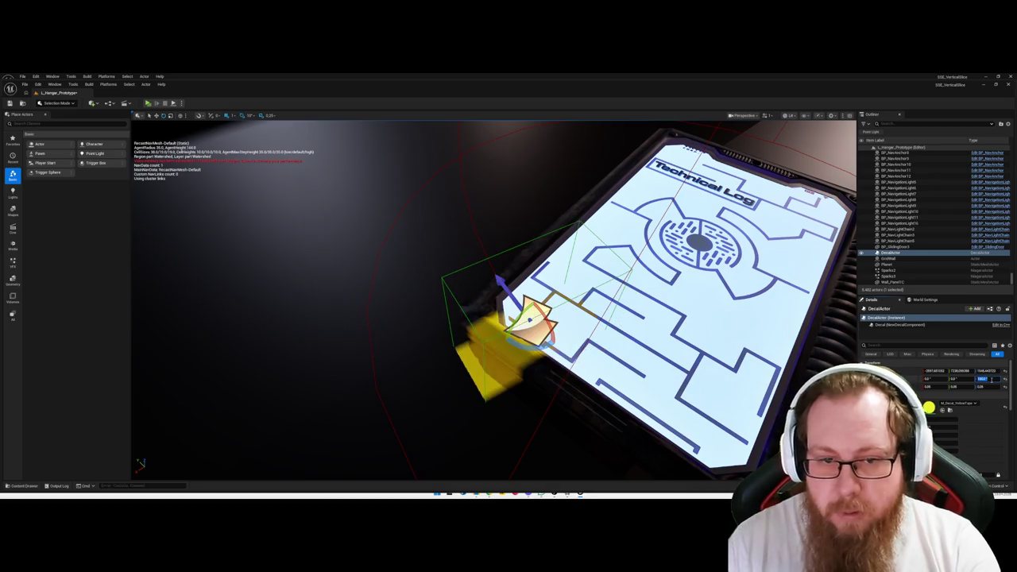
left_click(991, 380)
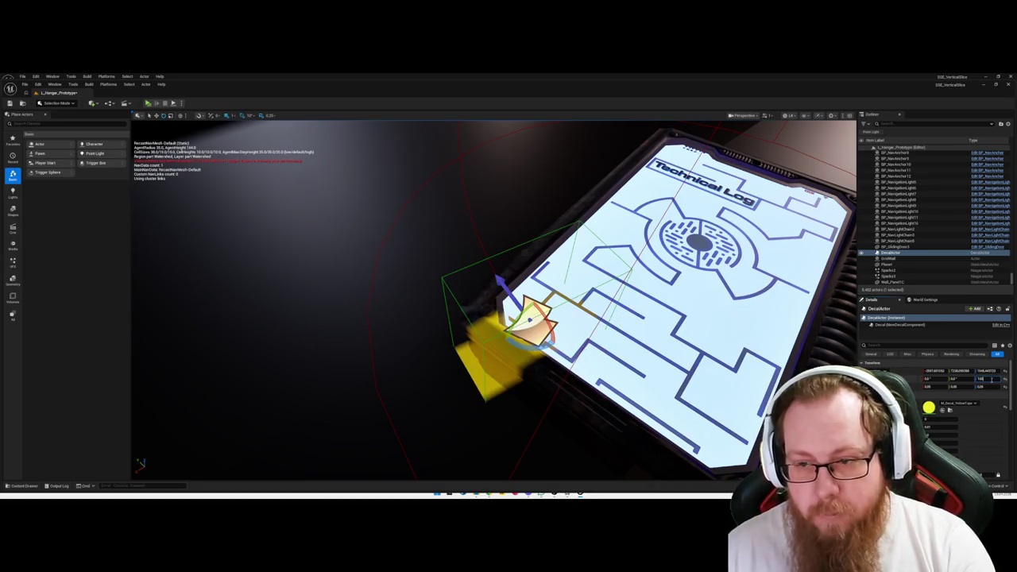
left_click_drag(991, 380, 991, 380)
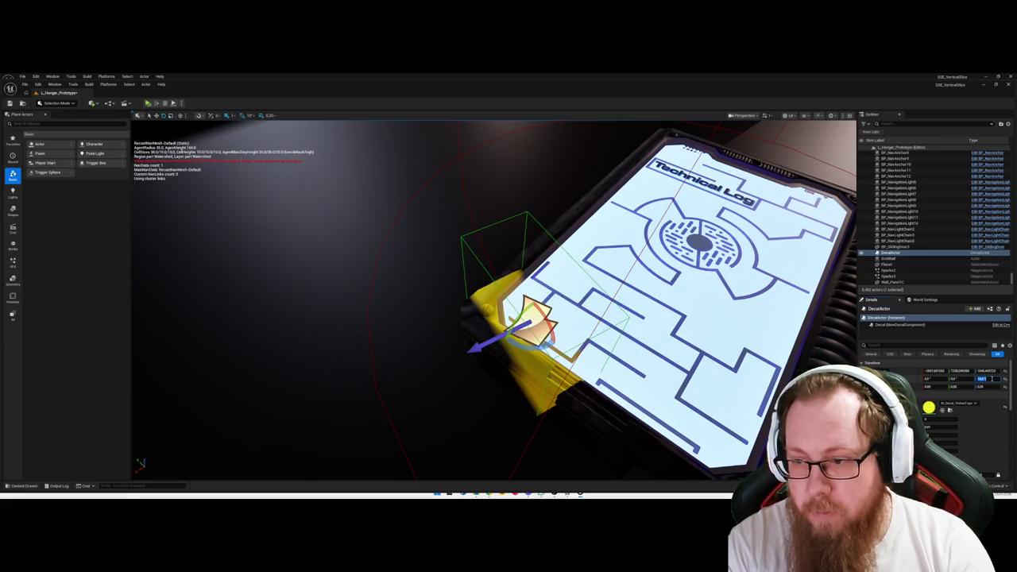
key("Return")
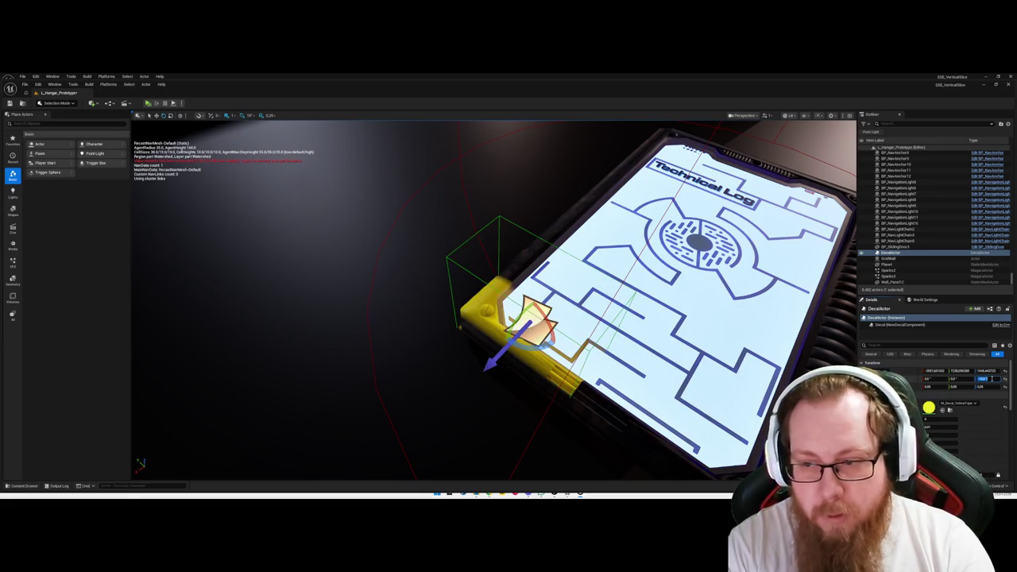
left_click_drag(991, 380, 991, 380)
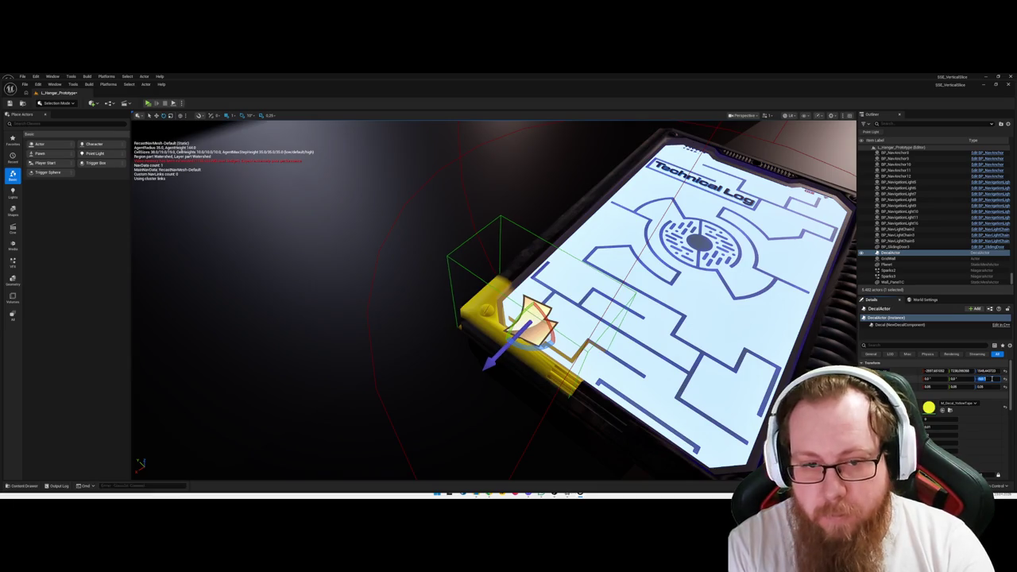
type("90")
key("Return")
left_click(390, 306)
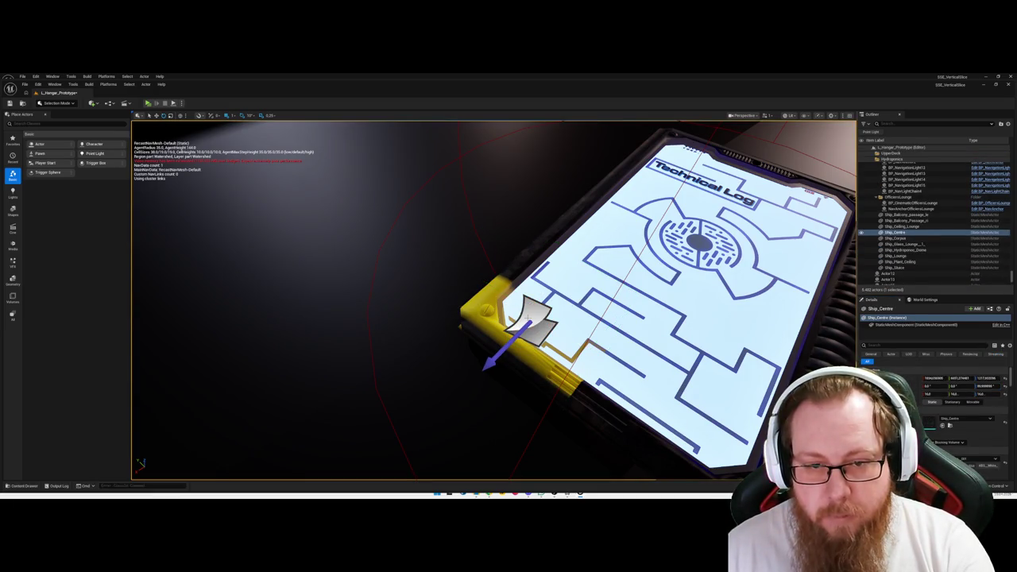
Nudge the yellow decal slightly back along the tablet edge.
left_click(524, 314)
left_click_drag(535, 317, 530, 311)
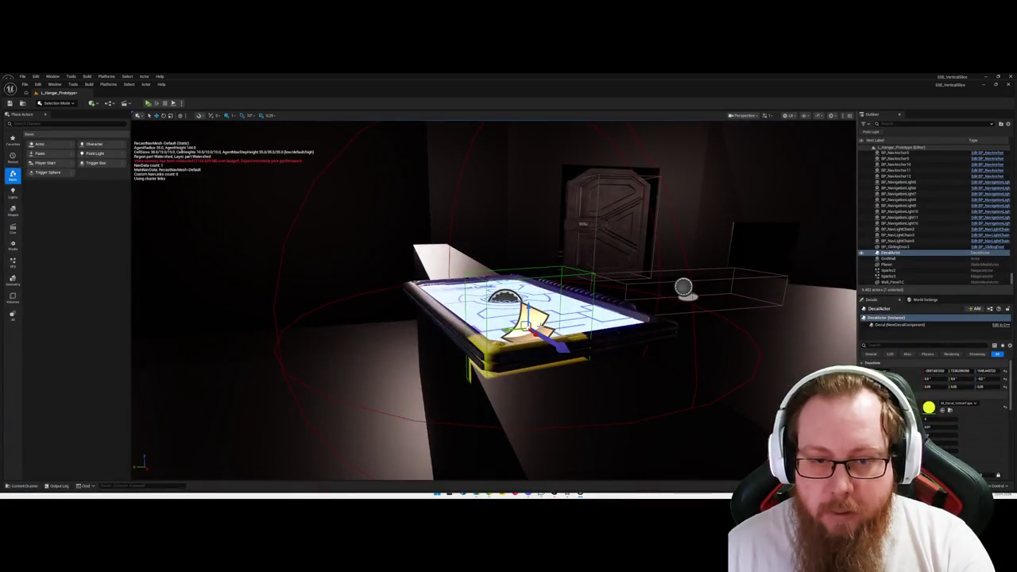
mouse_move(526, 322)
left_mouse_down()
mouse_move(624, 335)
mouse_move(587, 318)
mouse_move(556, 334)
mouse_move(517, 318)
mouse_move(508, 286)
mouse_move(516, 326)
mouse_move(531, 326)
left_mouse_up()
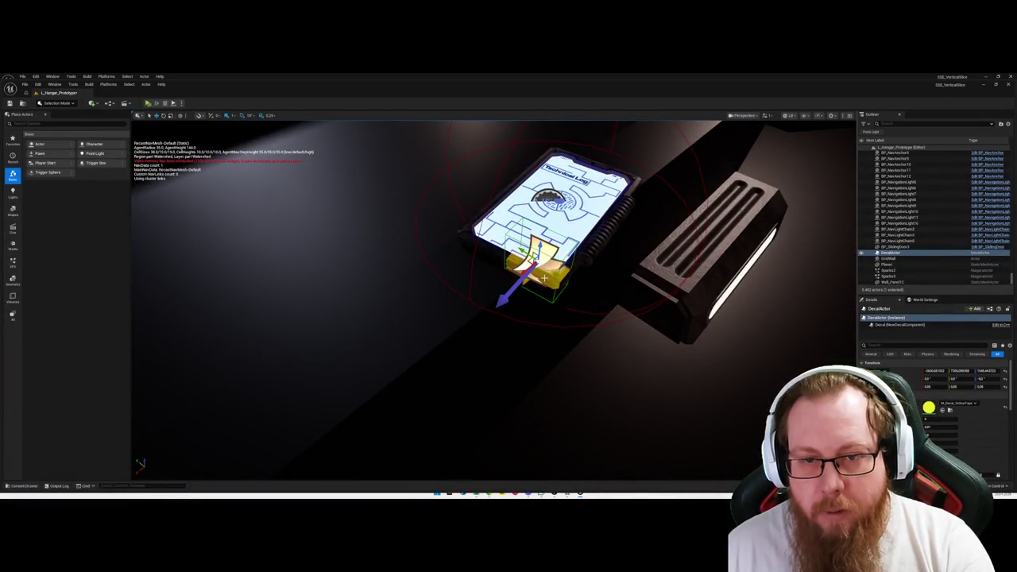
Try a -30 degree rotation on the decal, undo it, and refocus the view.
left_click_drag(543, 277, 530, 296)
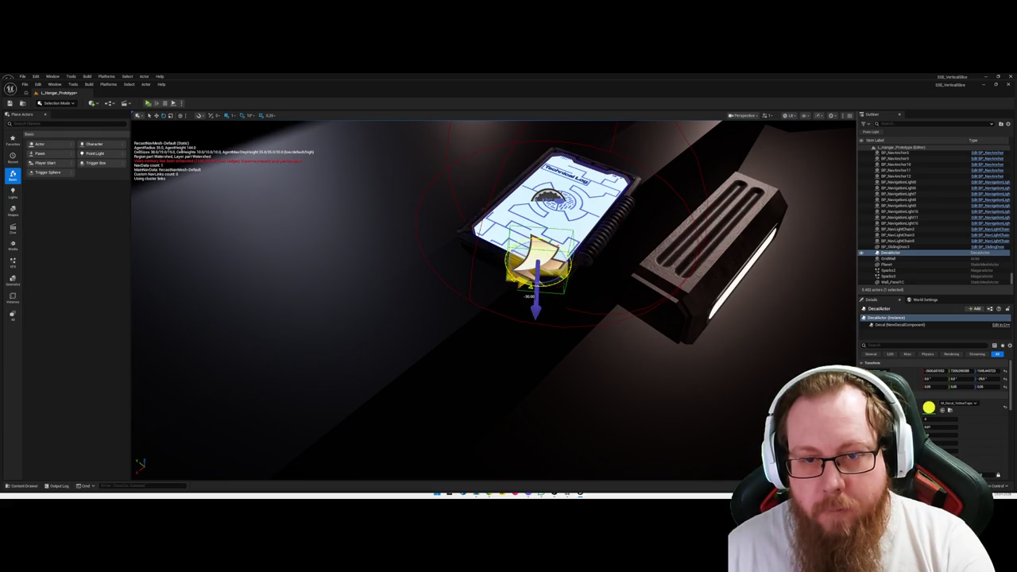
key("w")
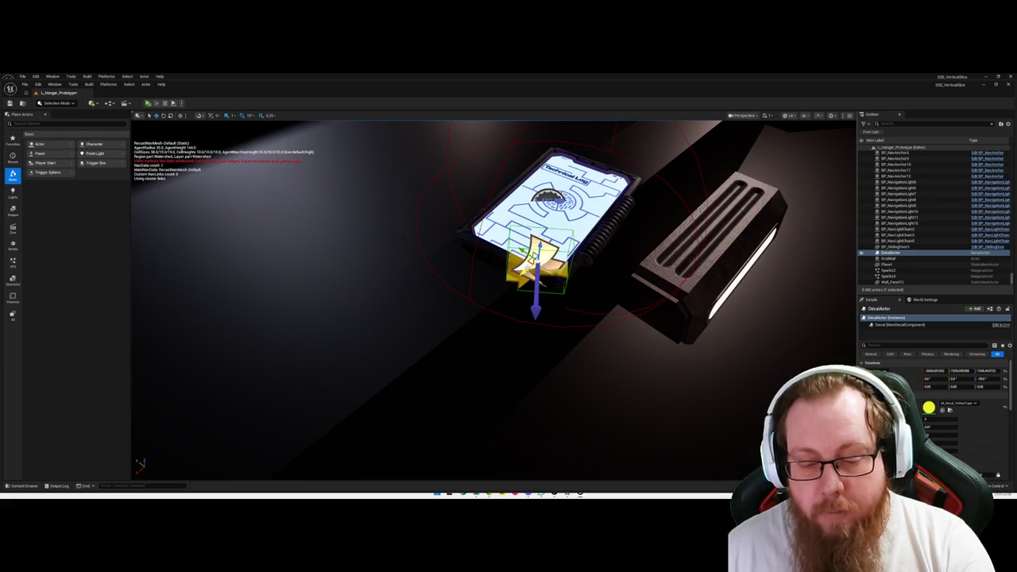
key("ctrl+z")
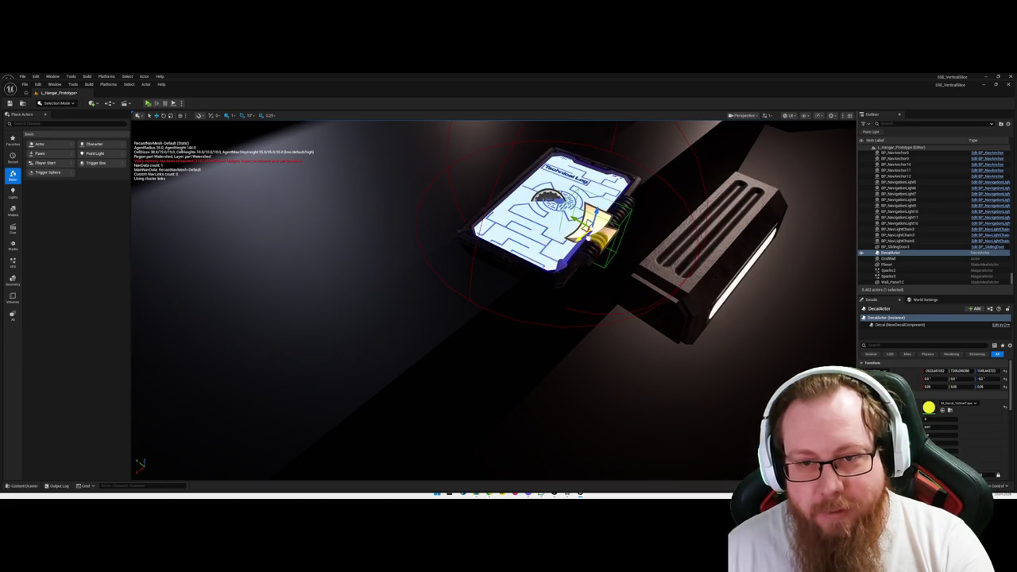
key("f")
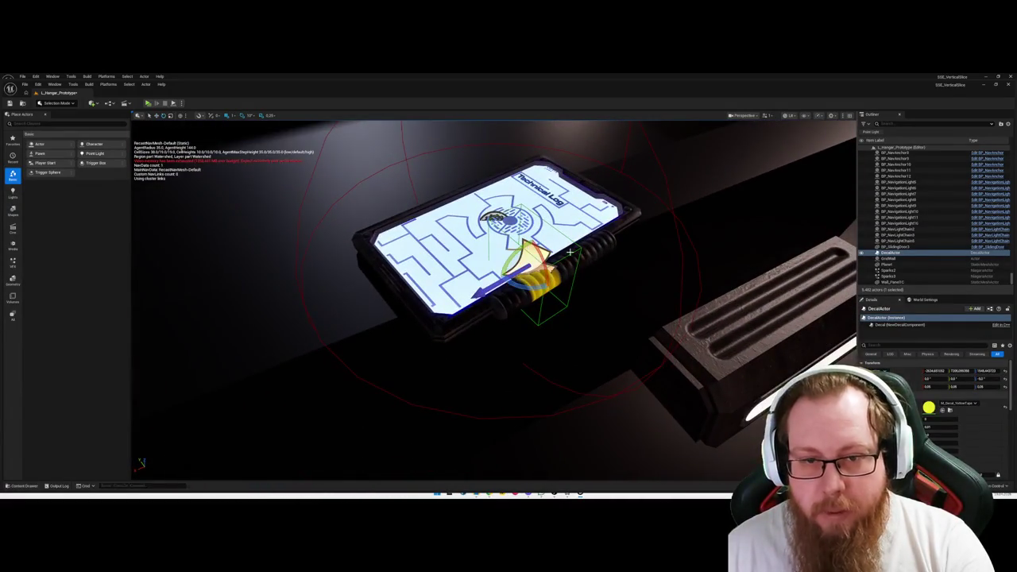
Rotate the decal -90 degrees and place it over the tablet's ribbed side edge.
left_click_drag(534, 280, 558, 295)
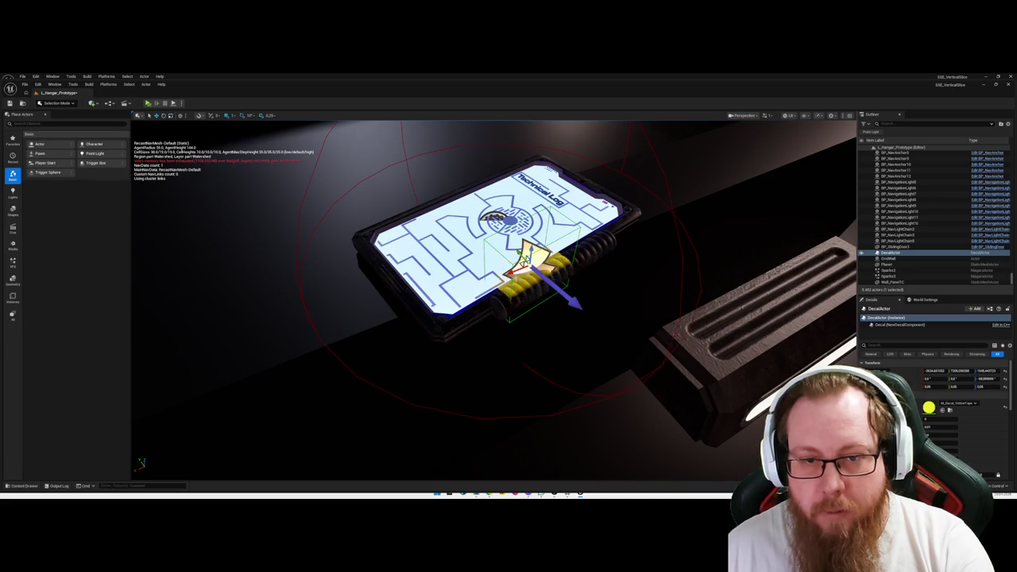
left_click_drag(526, 262, 537, 275)
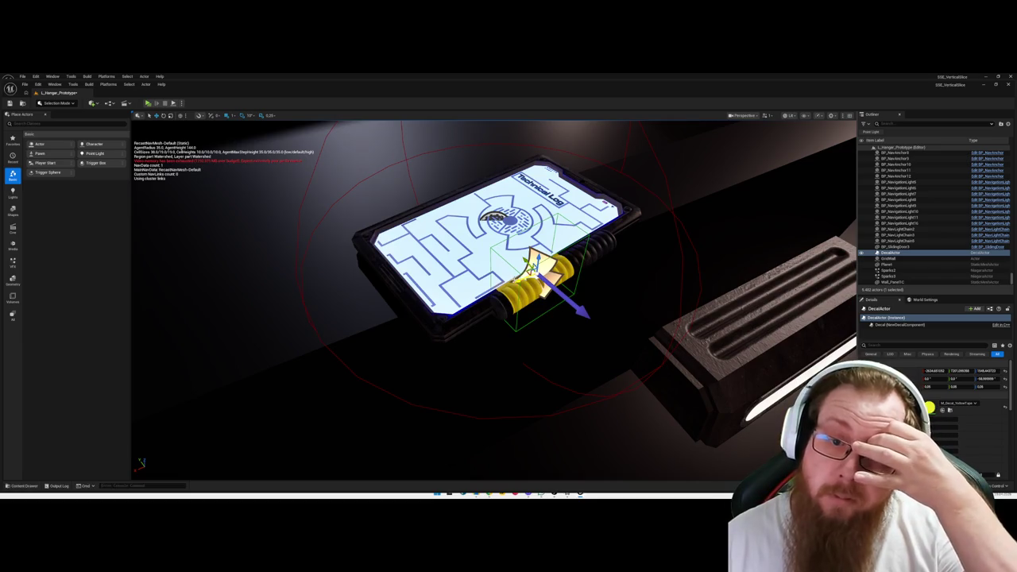
left_click_drag(537, 267, 520, 273)
mouse_move(544, 352)
left_mouse_down()
mouse_move(572, 318)
mouse_move(556, 294)
mouse_move(568, 230)
mouse_move(560, 334)
mouse_move(564, 318)
left_mouse_up()
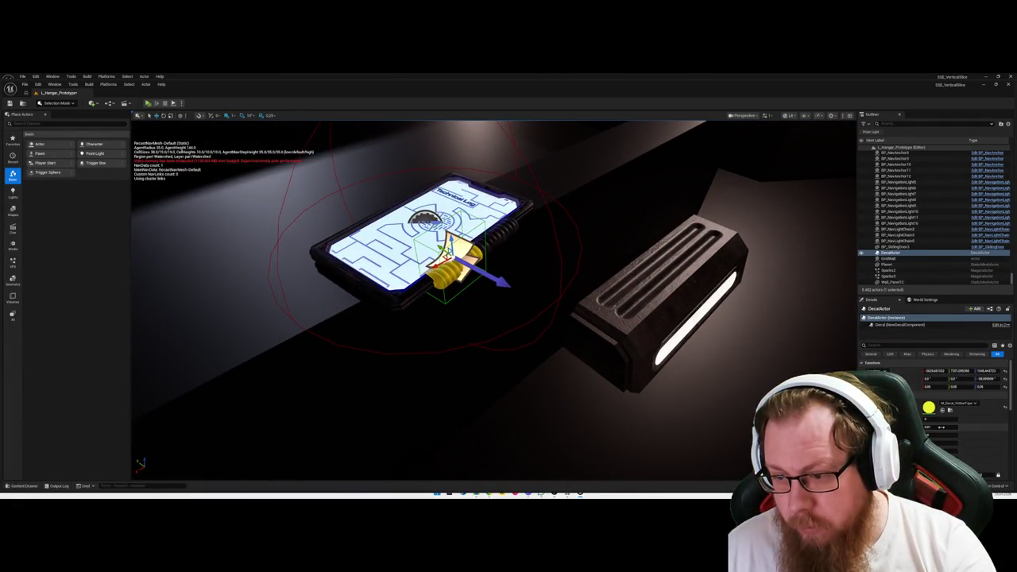
Raise the decal's numeric setting from 0.01 via 0.02 and 0.03 to about 0.07.
left_click_drag(936, 427, 954, 427)
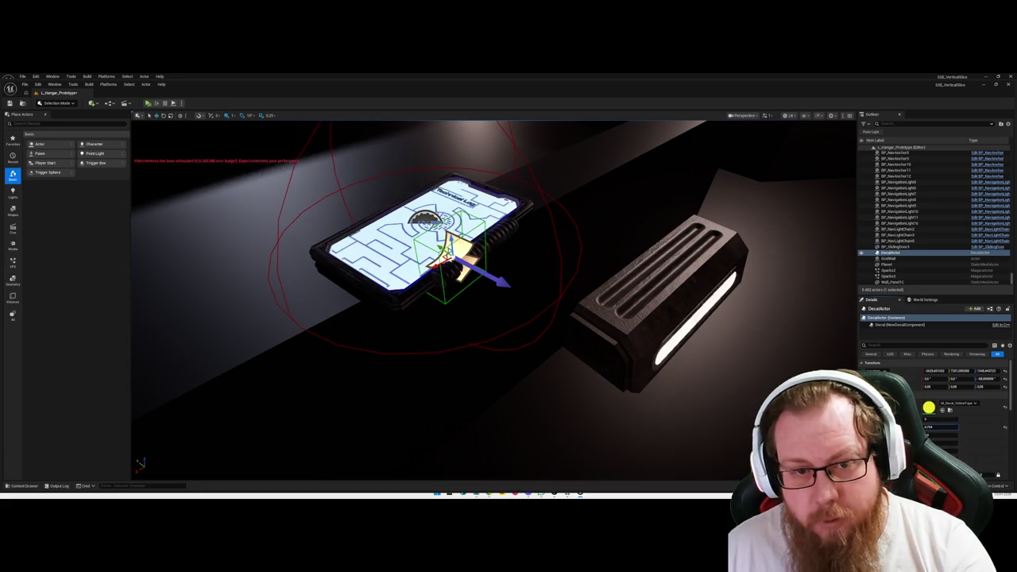
left_click(943, 427)
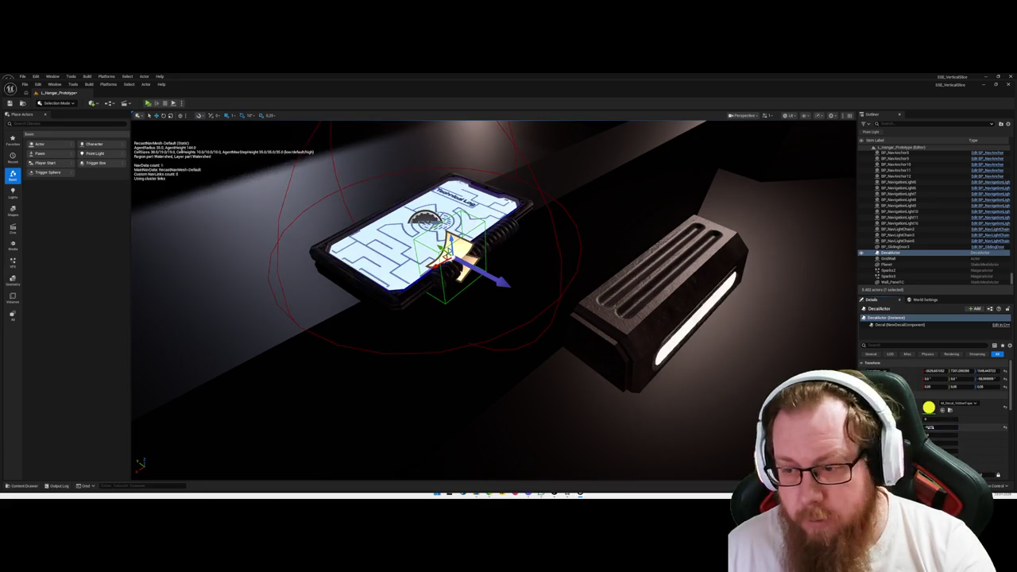
type("0.0")
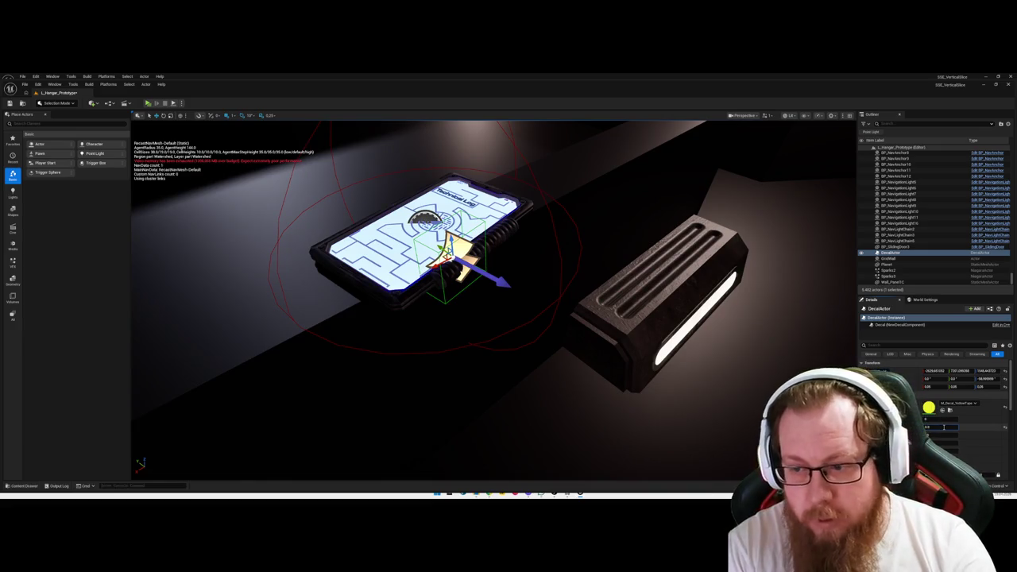
key("Return")
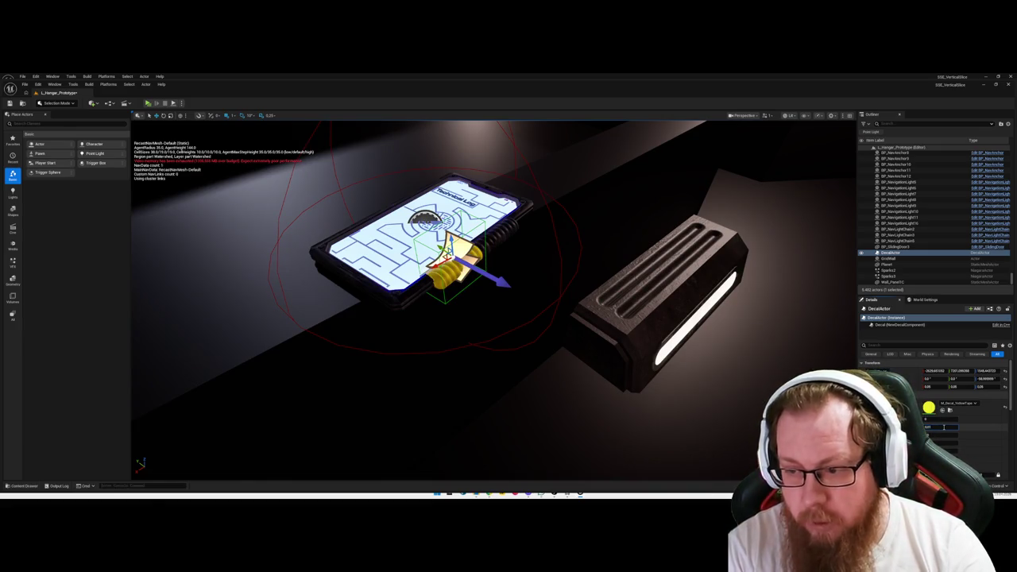
type("0.020.03")
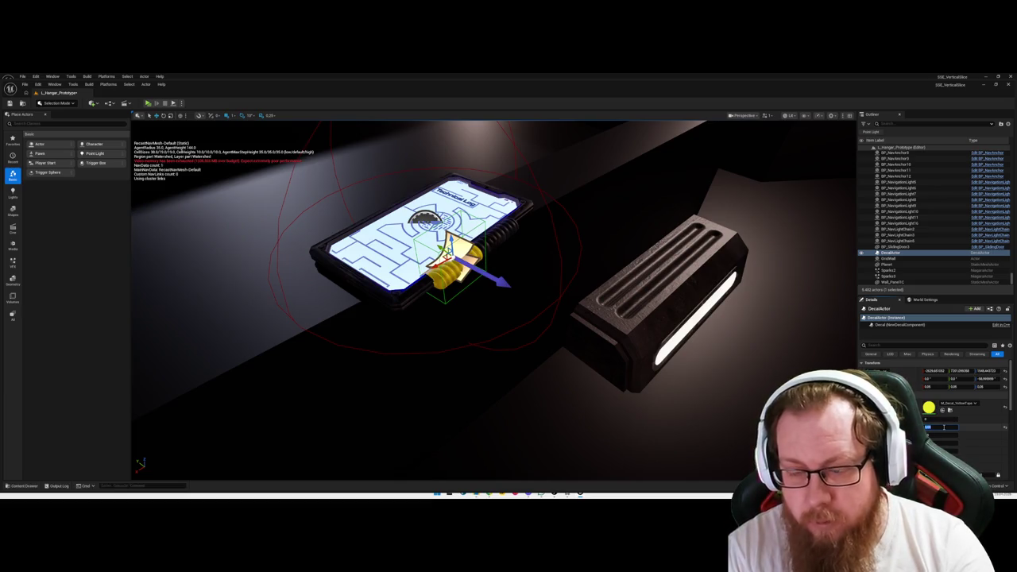
key("Return")
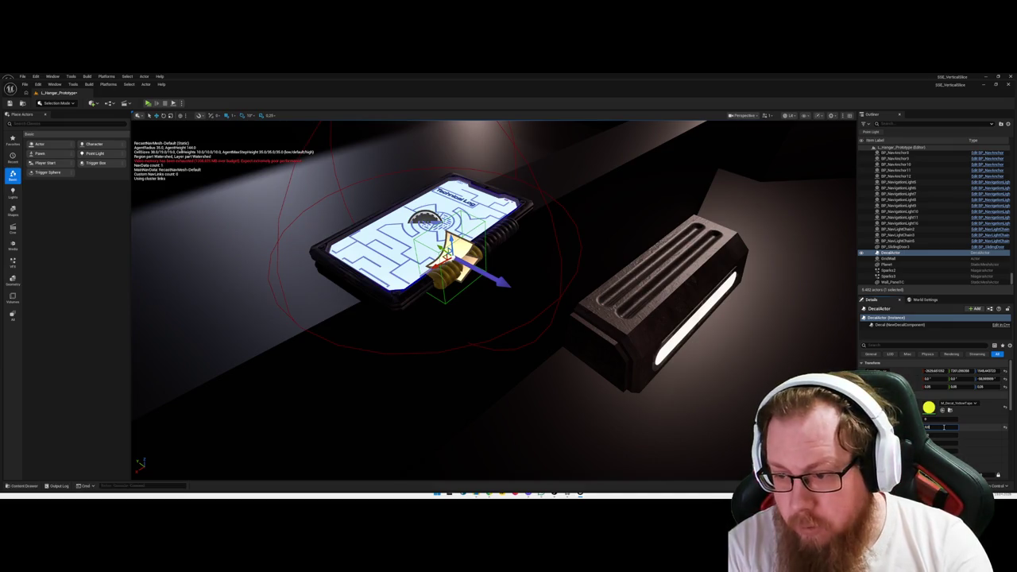
left_click(944, 427)
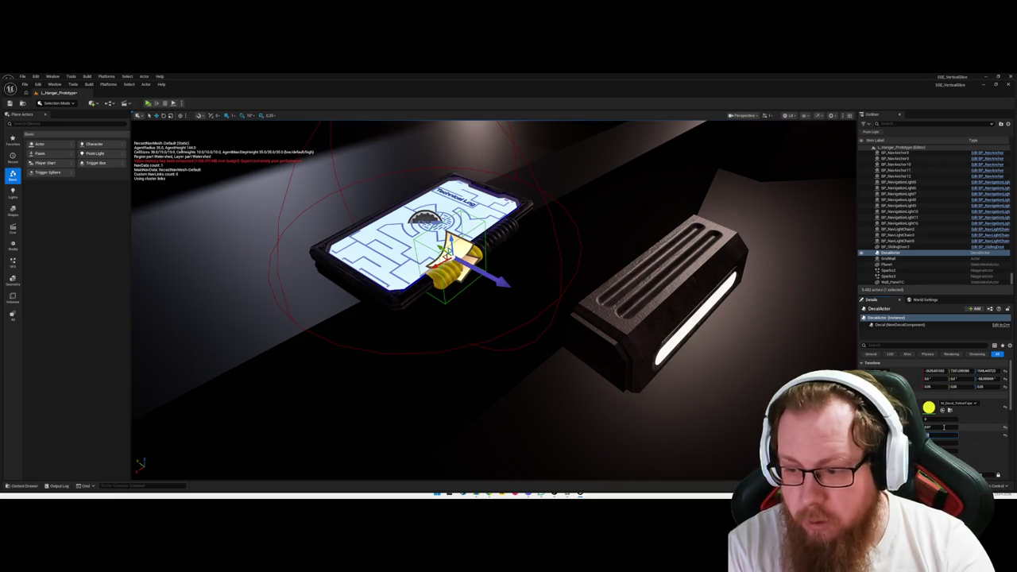
mouse_move(554, 337)
left_mouse_down()
mouse_move(430, 361)
mouse_move(429, 413)
mouse_move(453, 398)
left_mouse_up()
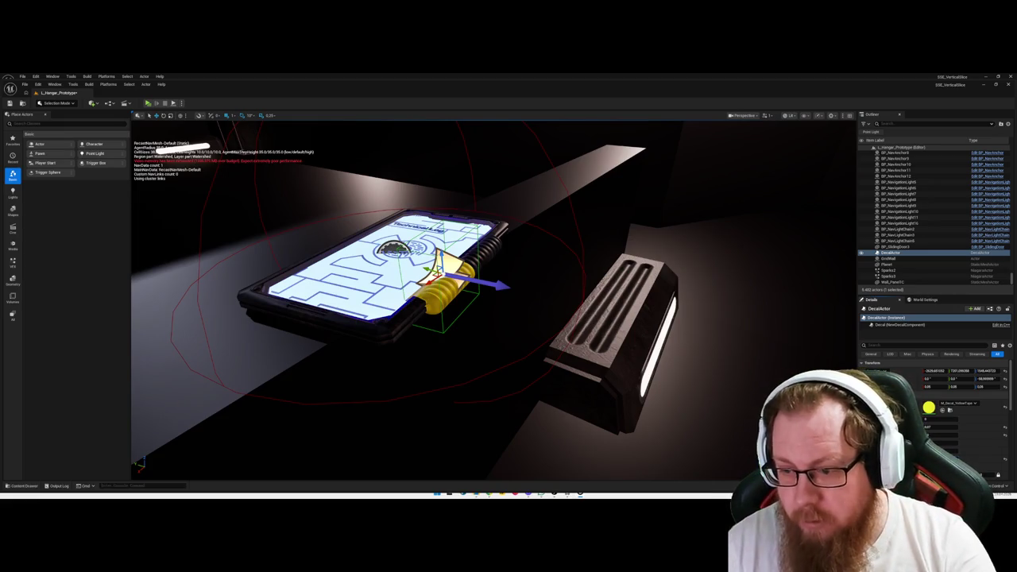
Review the decal's Details, deselect it, and save the L_Hangar_Prototype map.
scroll(734, 424, "down", 5)
scroll(965, 413, "down", 5)
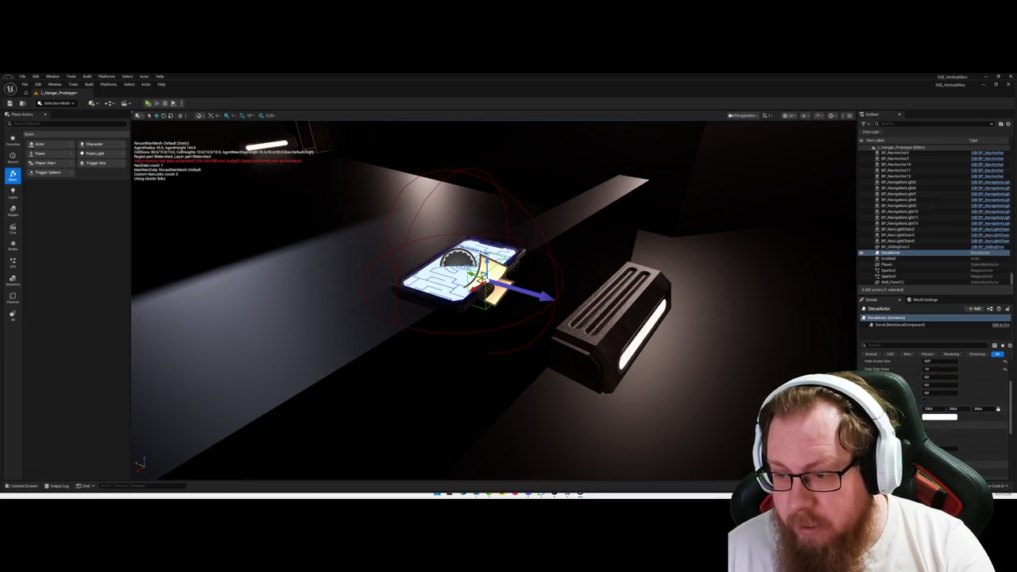
scroll(934, 390, "down", 2)
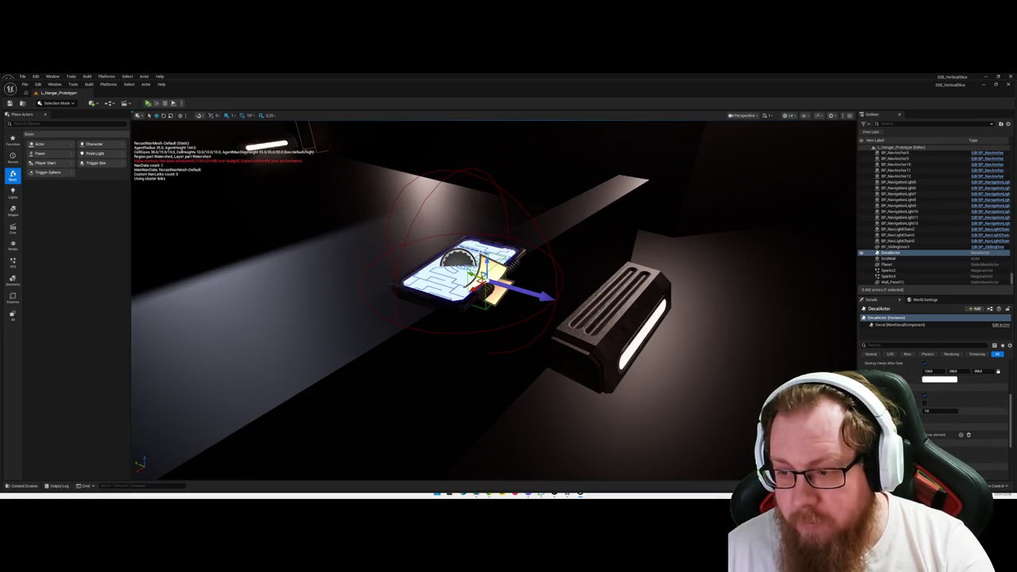
scroll(933, 389, "down", 3)
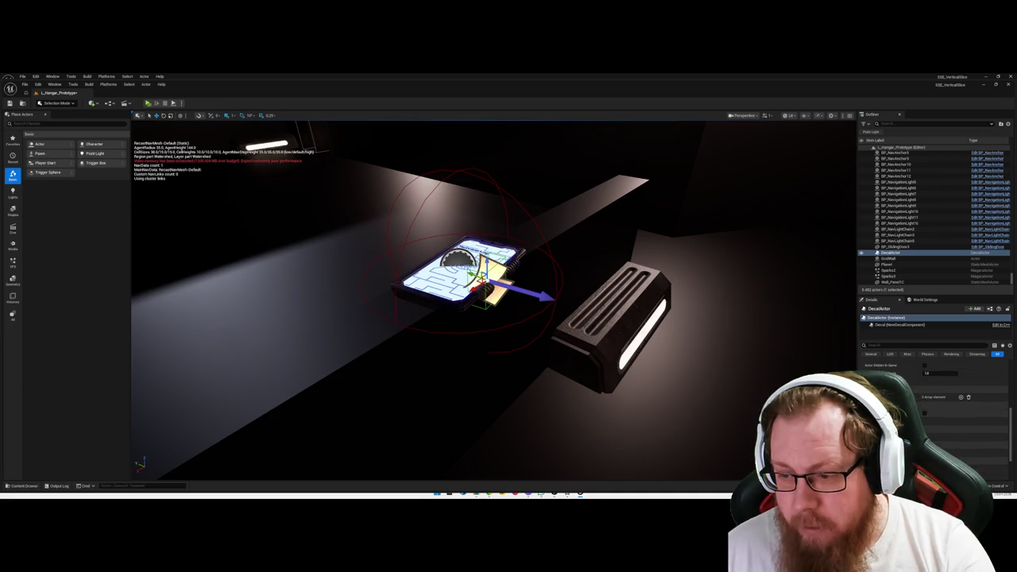
scroll(933, 389, "up", 6)
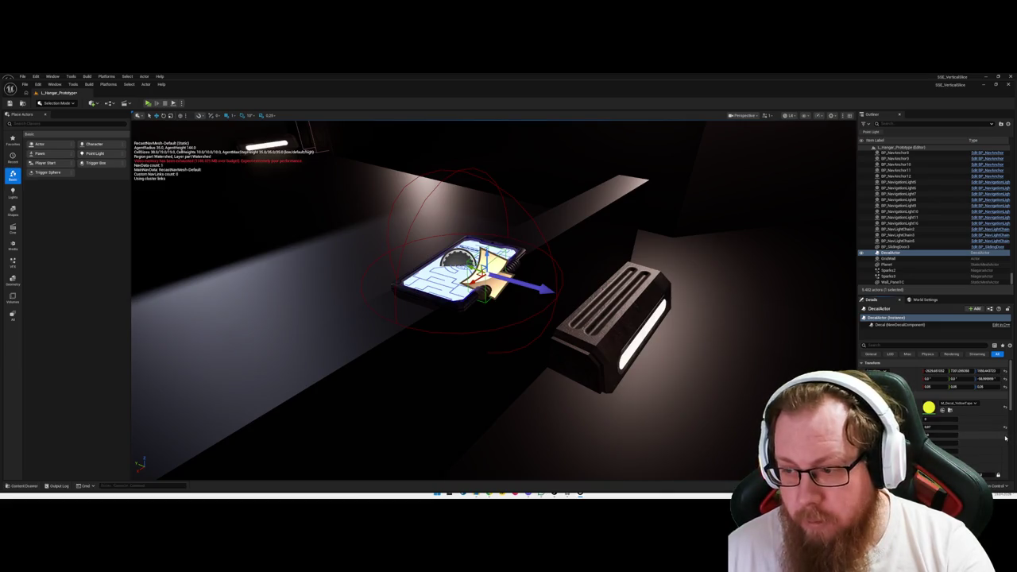
key("f")
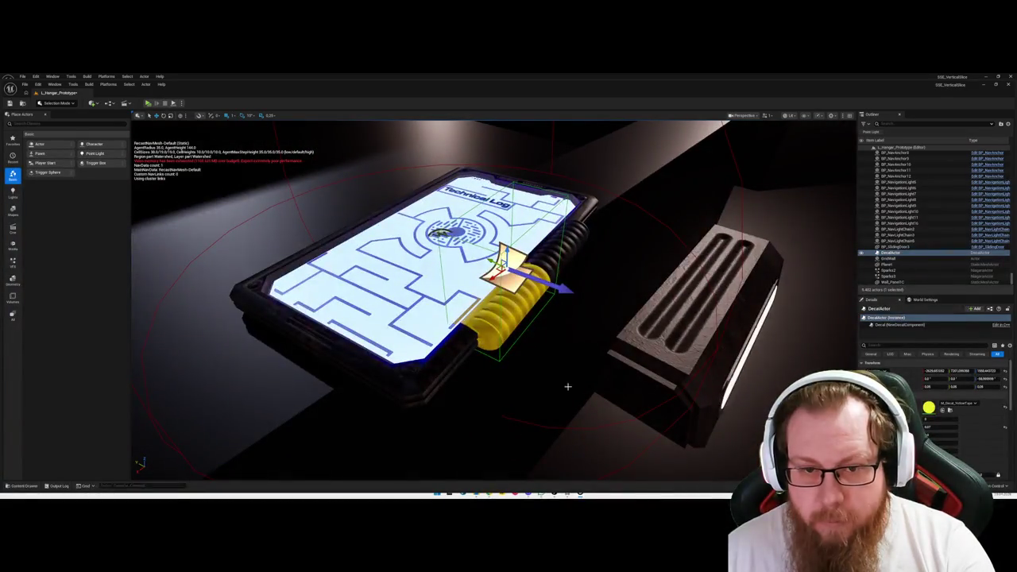
scroll(568, 387, "down", 5)
scroll(567, 386, "up", 4)
scroll(563, 381, "down", 3)
key("Escape")
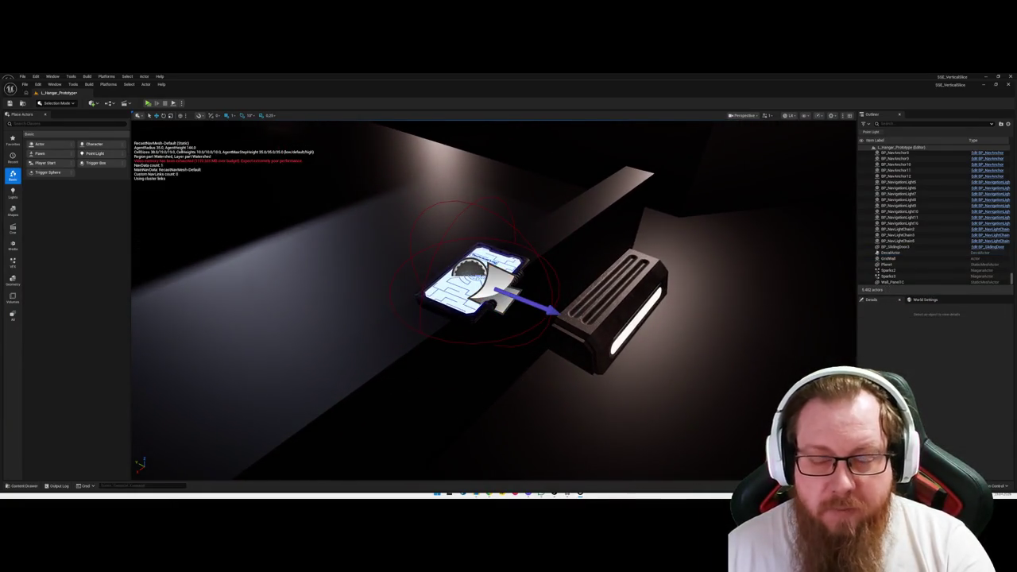
key("ctrl+s")
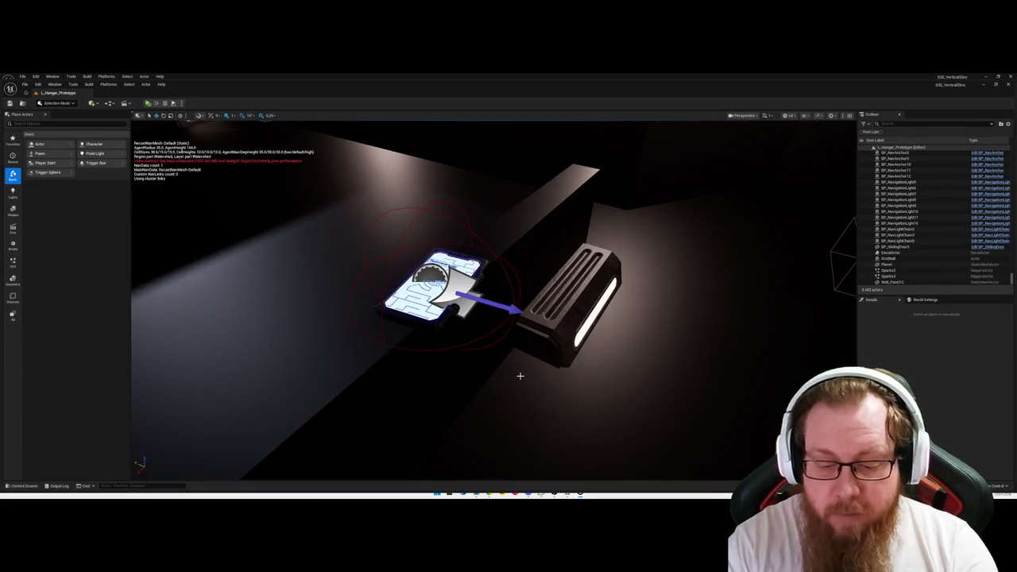
Play the game, read the tablet's data log twice, then select the decal beside it.
key("alt+p")
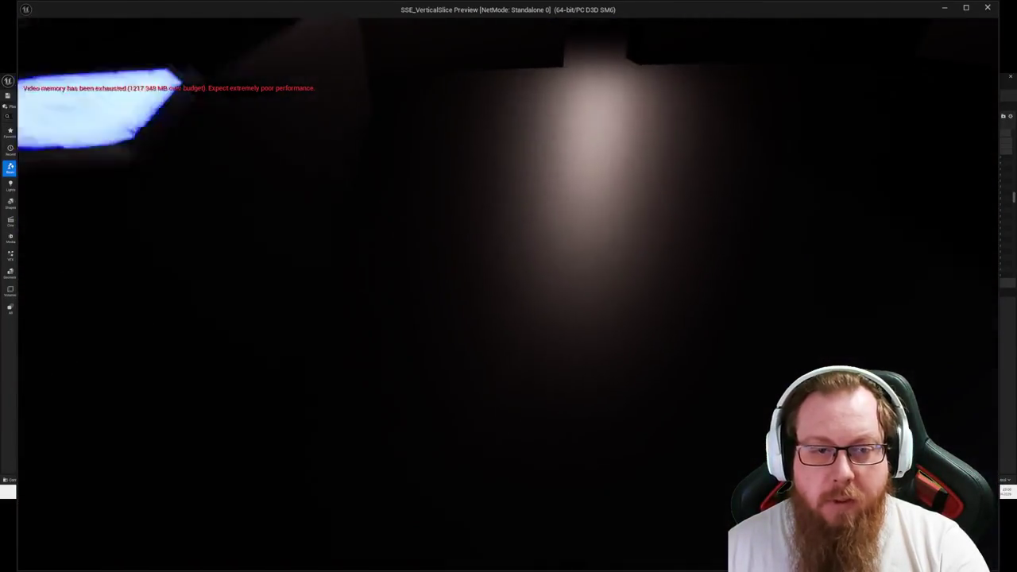
key("e")
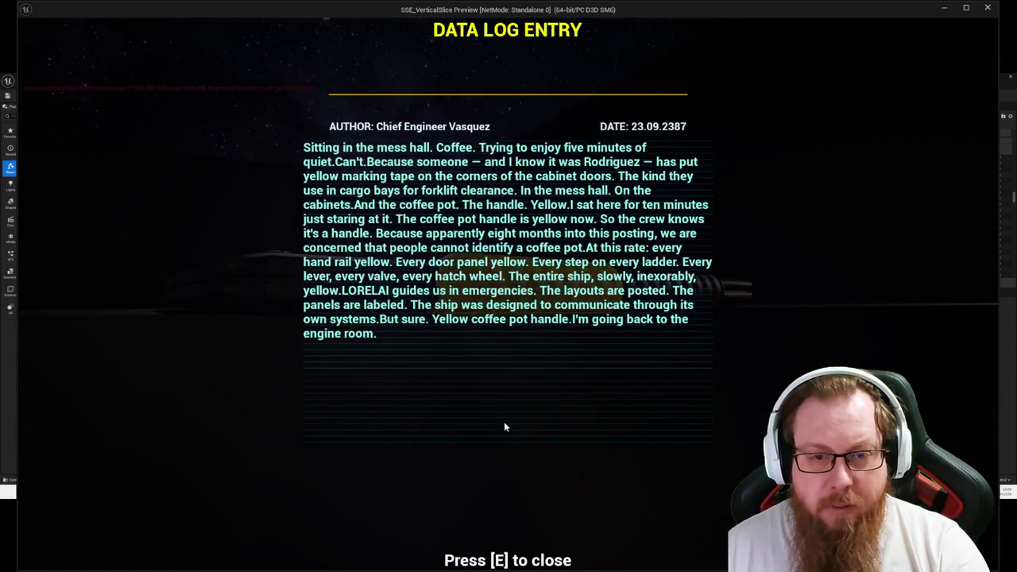
key("e")
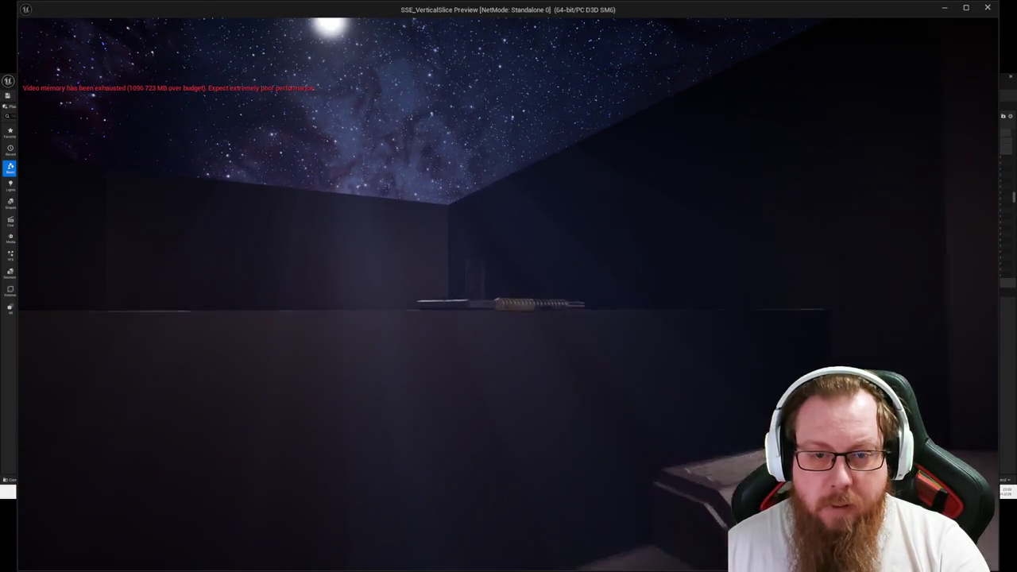
key("w")
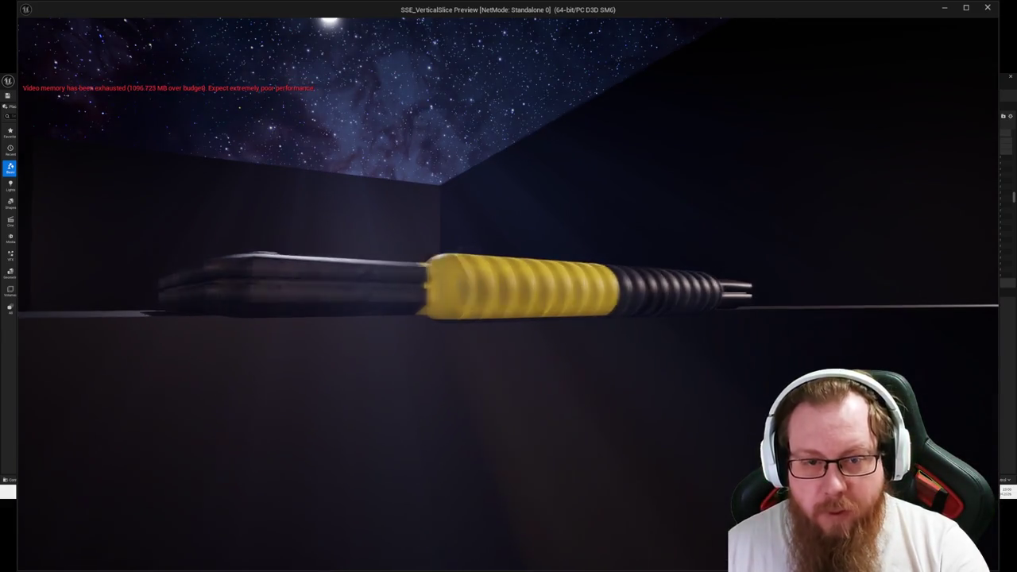
key("e")
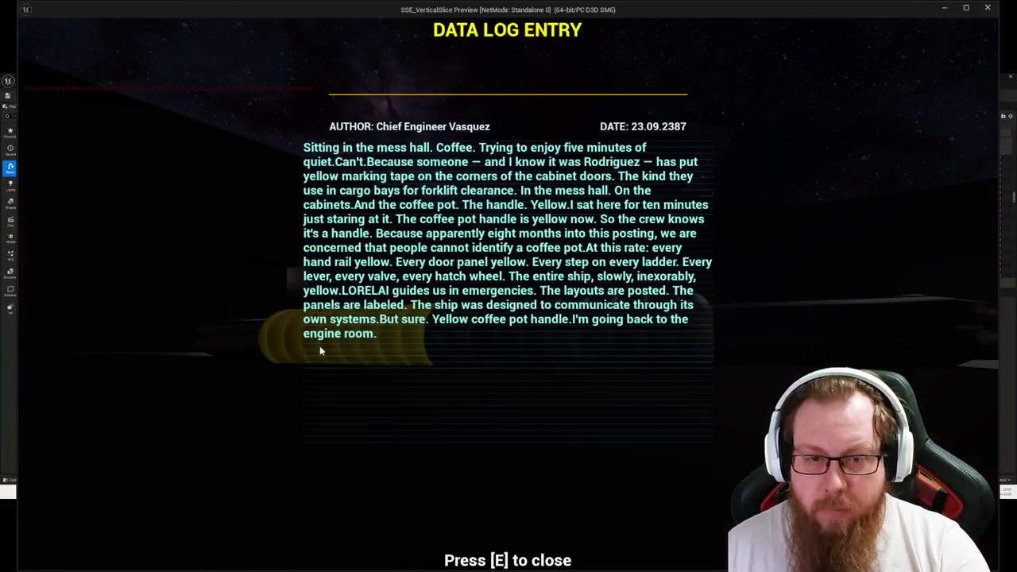
key("e")
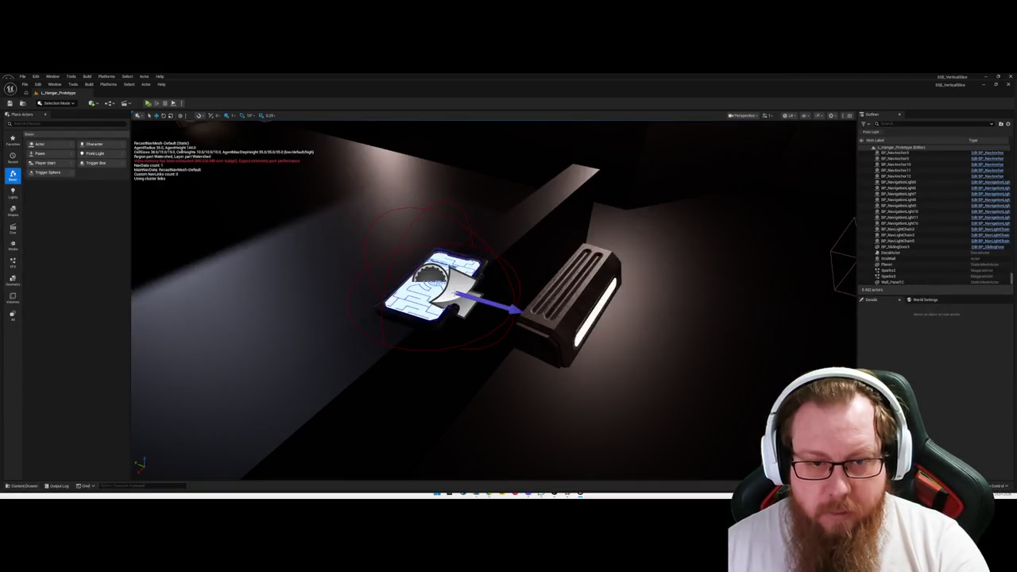
left_click(445, 294)
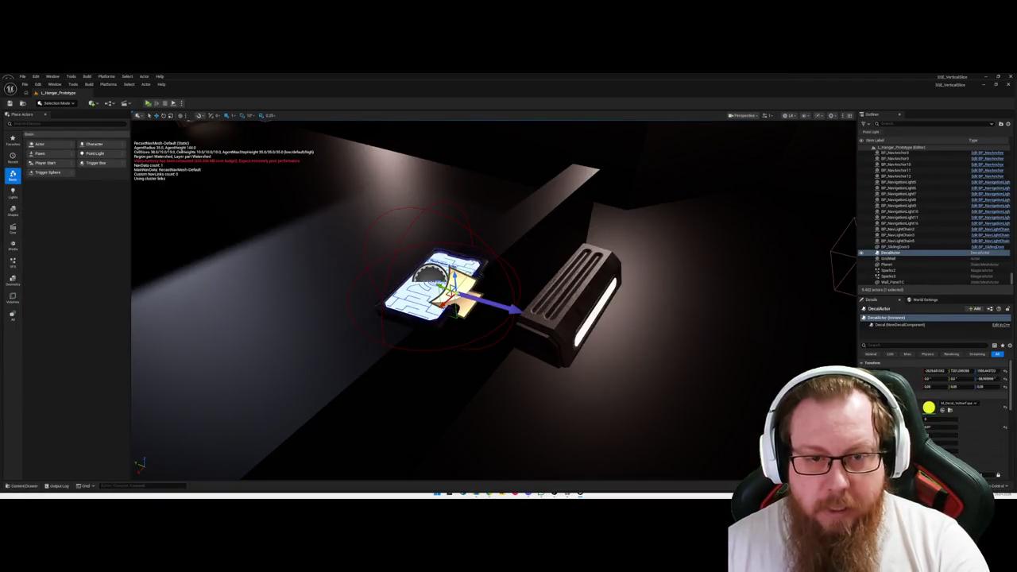
Move the yellow tape decal beside the tablet's lower edge and reset its rotation to zero.
left_click_drag(449, 296, 398, 347)
key("f")
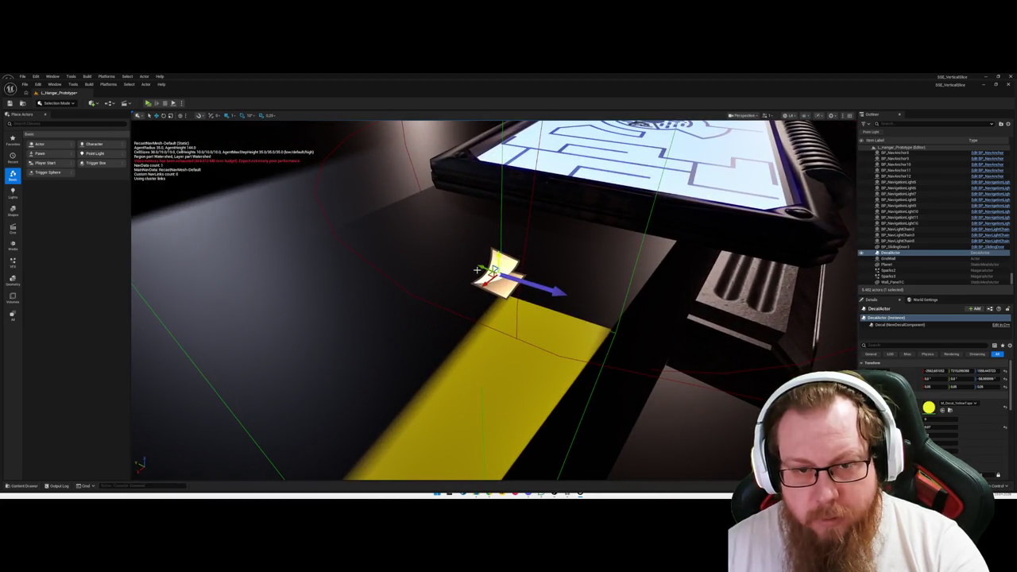
left_click_drag(482, 267, 501, 283)
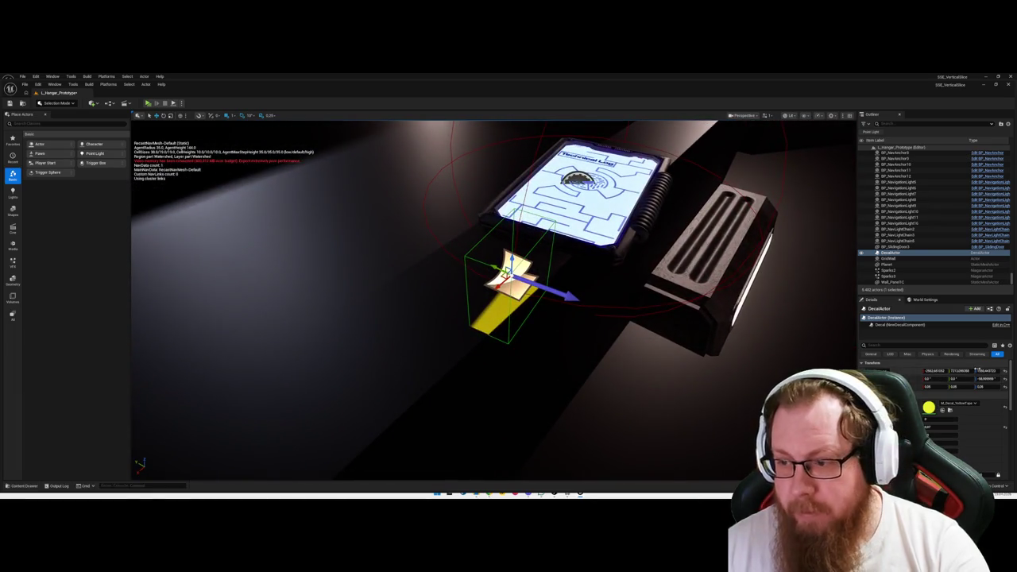
left_click(1004, 379)
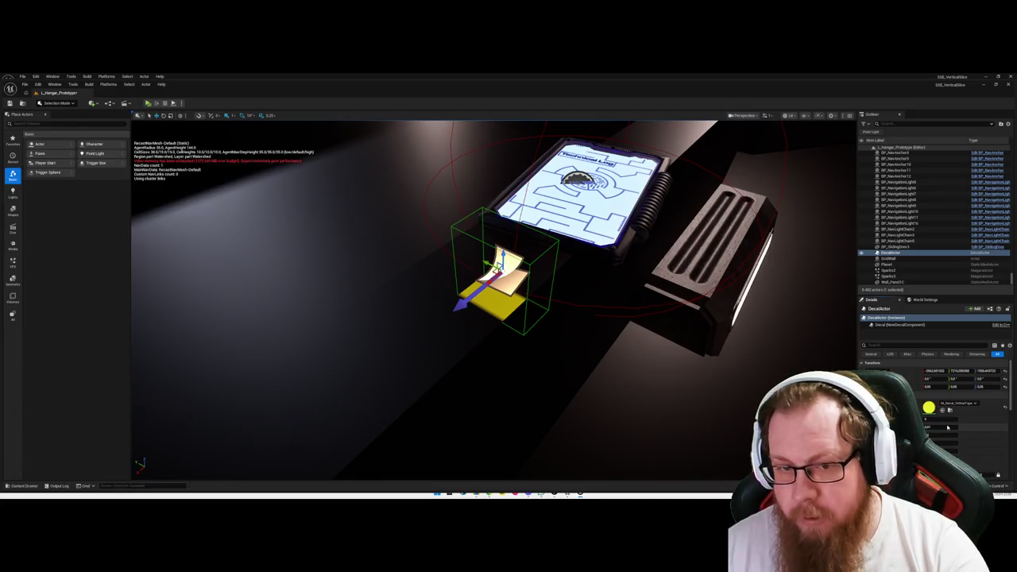
scroll(948, 428, "down", 2)
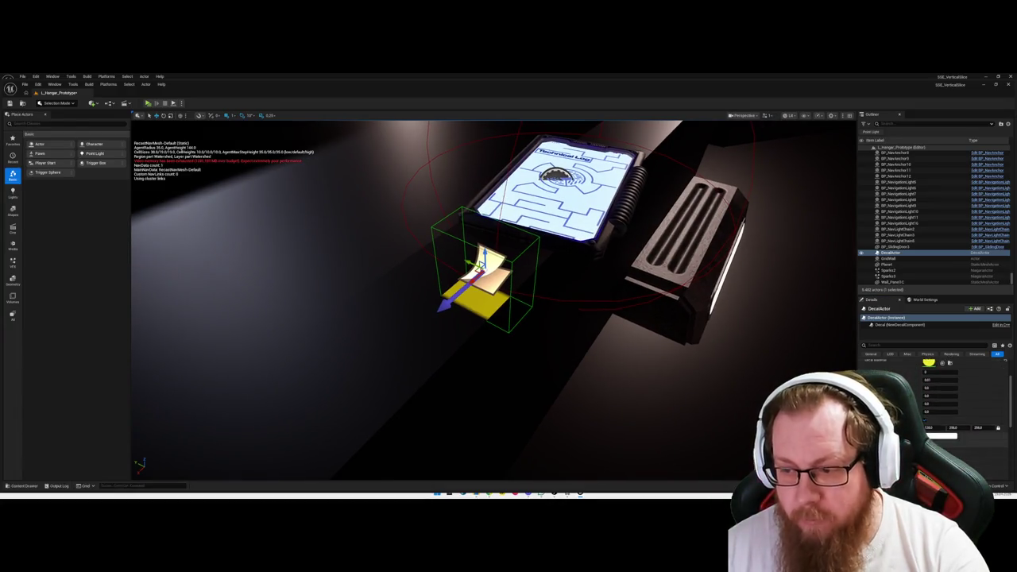
Nudge one of the decal's numeric settings and darken its colour value in Details.
scroll(947, 428, "down", 1)
left_click_drag(949, 427, 953, 427)
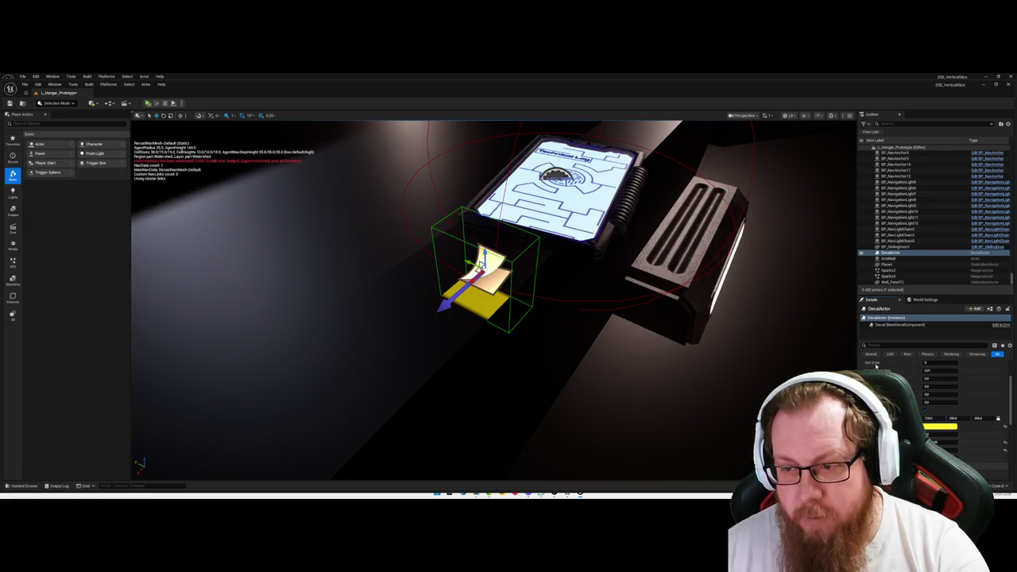
left_click_drag(876, 366, 882, 367)
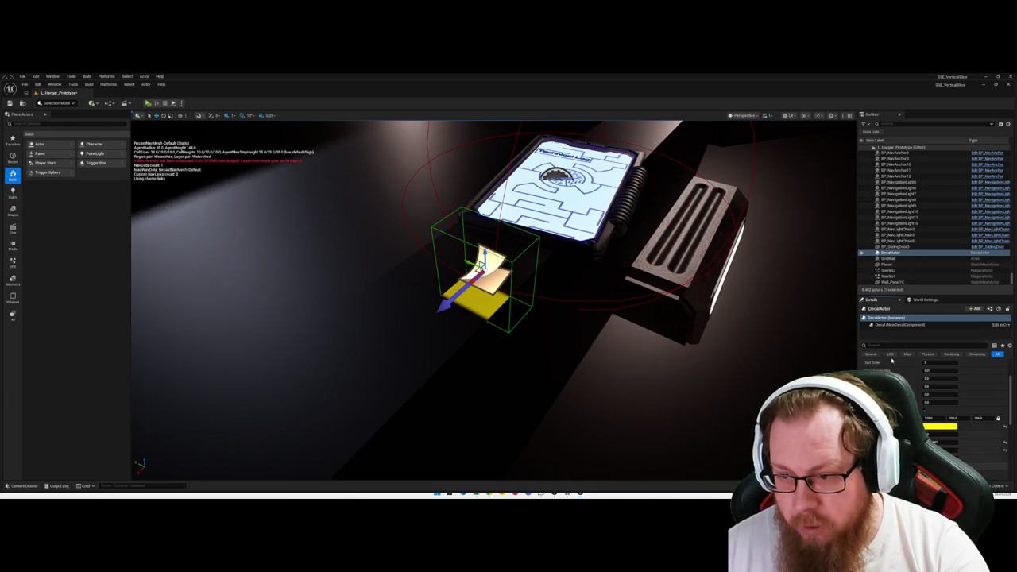
left_click_drag(891, 362, 897, 361)
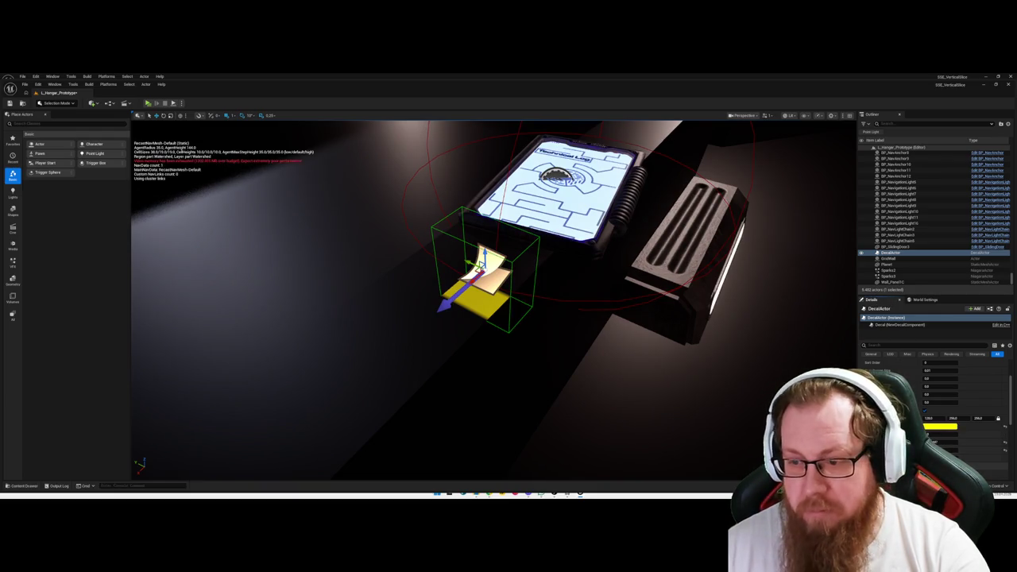
Scroll through the remaining decal properties back to Transform, then orbit around the decal and tablet.
scroll(934, 397, "down", 1)
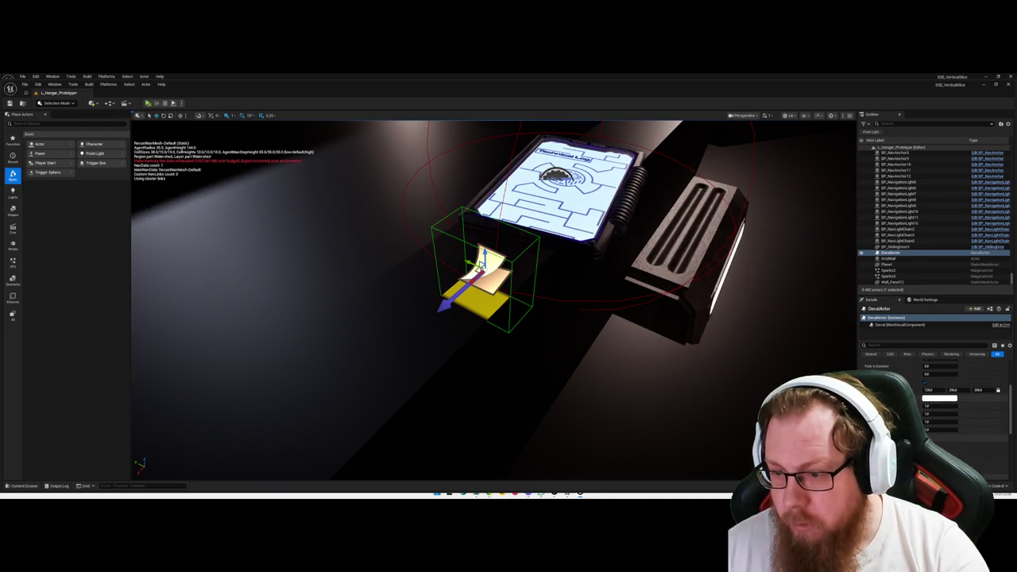
scroll(934, 414, "down", 2)
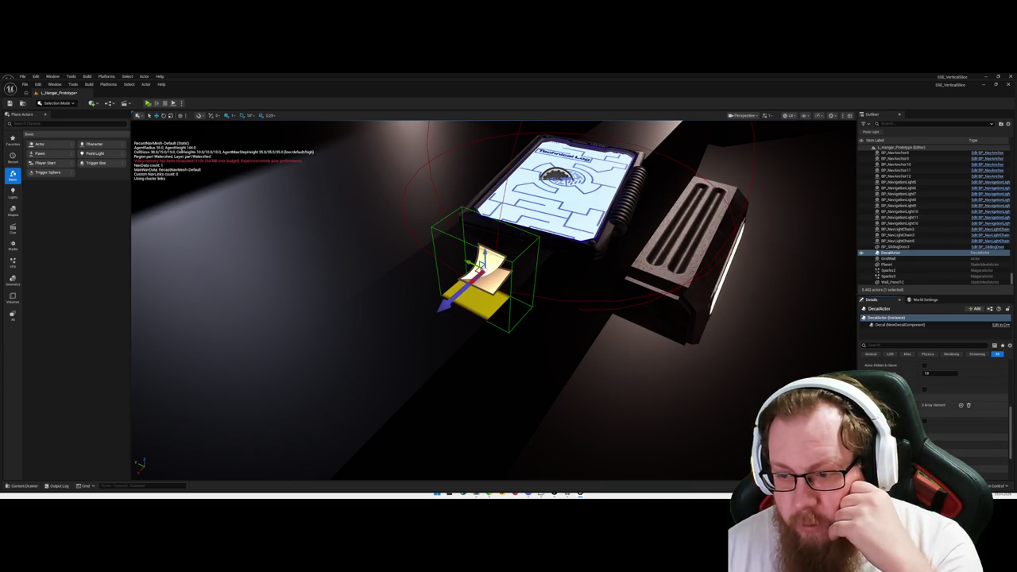
scroll(933, 398, "down", 5)
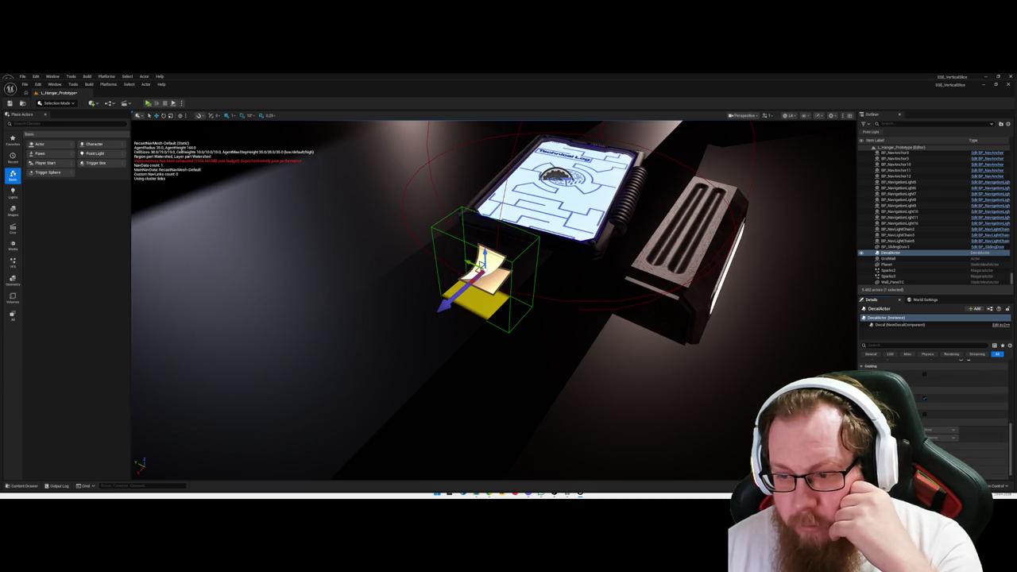
scroll(933, 397, "down", 1)
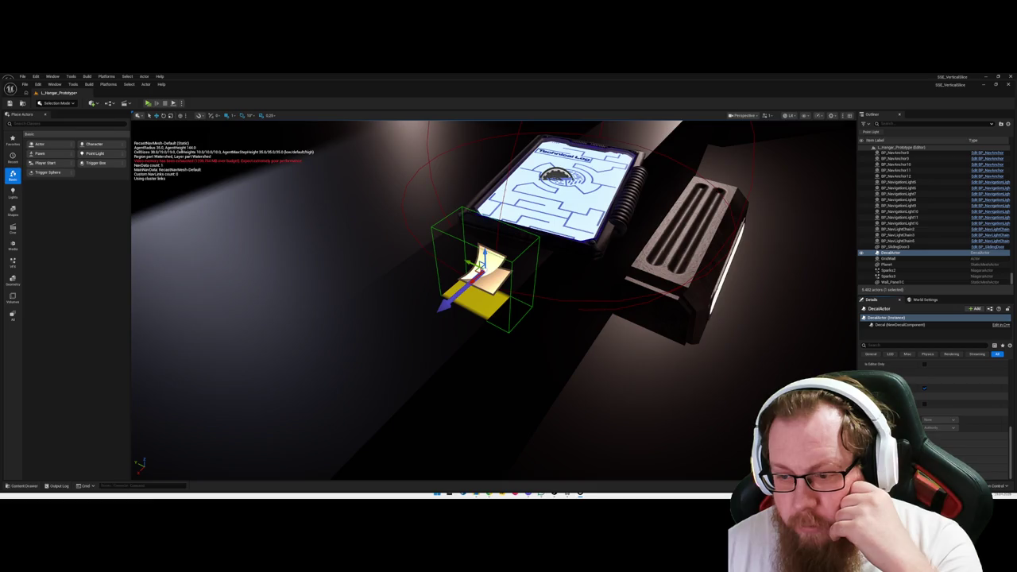
scroll(933, 397, "down", 1)
scroll(934, 398, "up", 10)
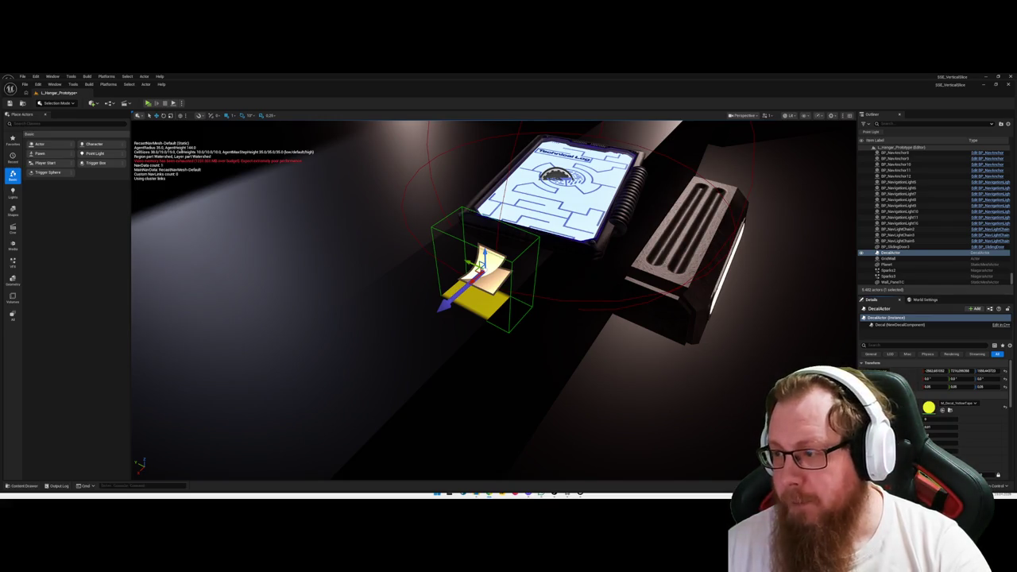
mouse_move(493, 302)
left_mouse_down()
mouse_move(445, 286)
mouse_move(509, 310)
mouse_move(492, 318)
mouse_move(525, 323)
left_mouse_up()
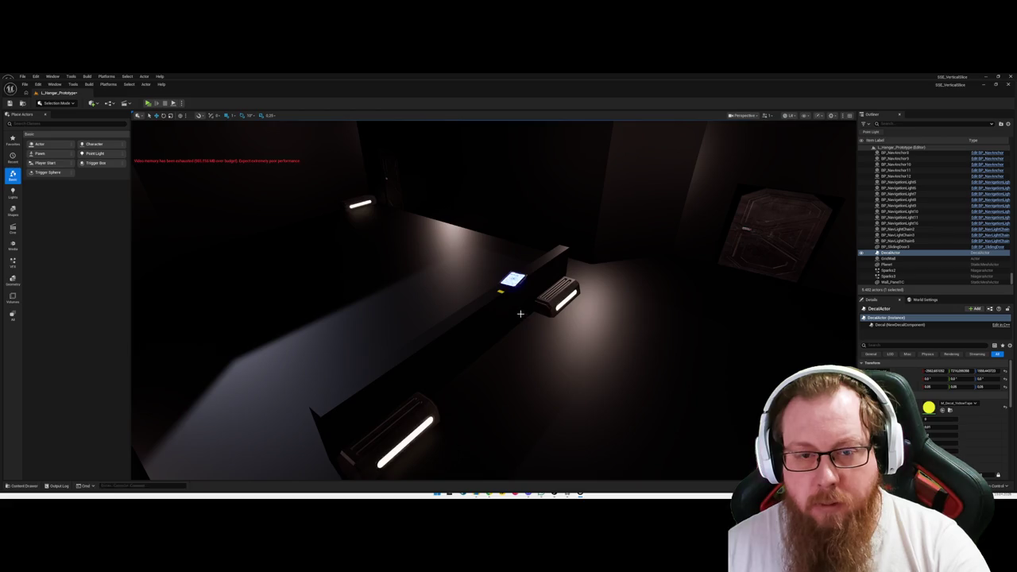
Focus on the yellow tape decal and set its Scale X to 0.1.
key("f")
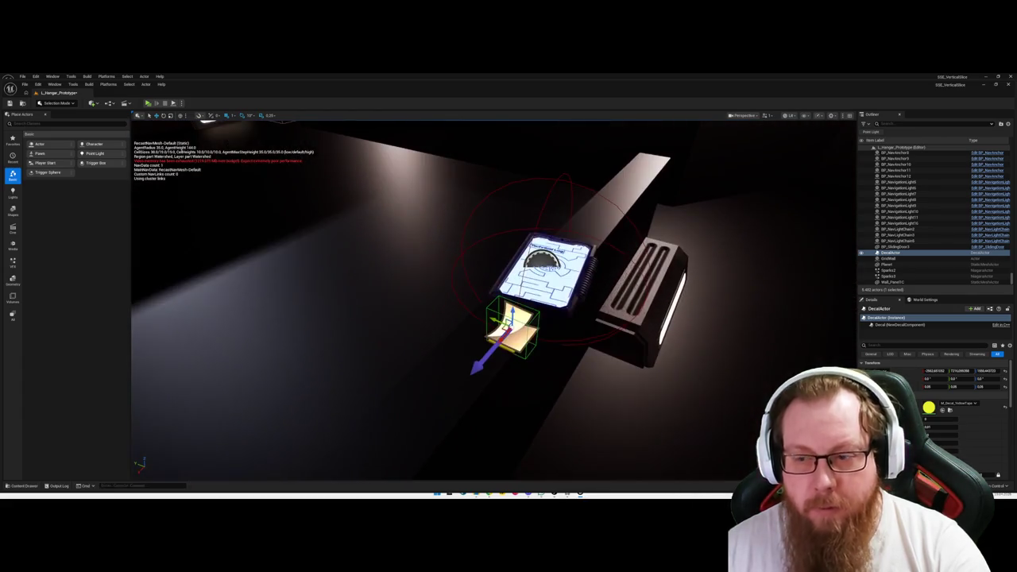
left_click(943, 387)
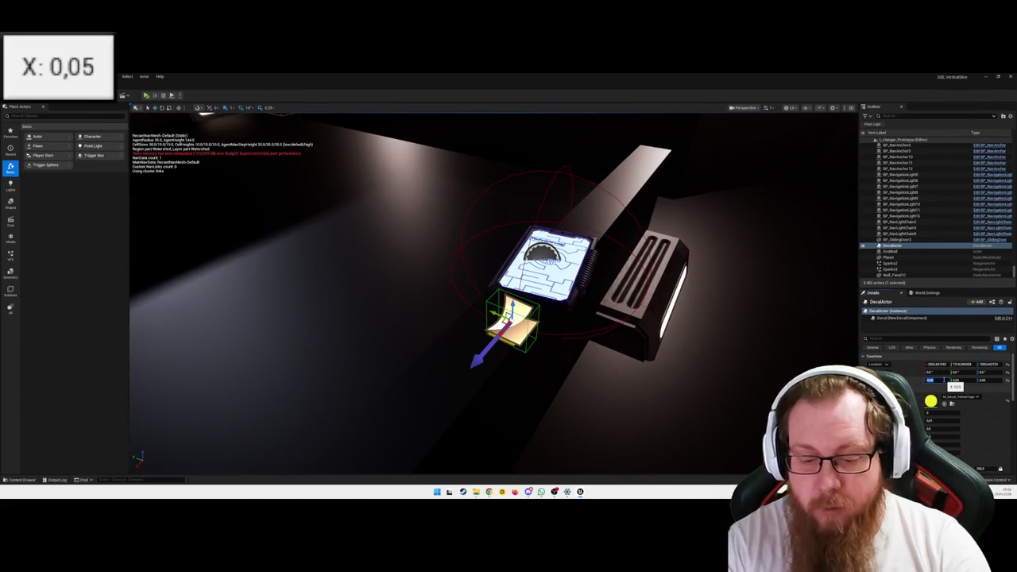
type("0.1")
key("Return")
Save the hangar map and deselect the decal.
mouse_move(564, 382)
left_mouse_down()
mouse_move(289, 336)
mouse_move(312, 325)
mouse_move(303, 331)
left_mouse_up()
key("ctrl+s")
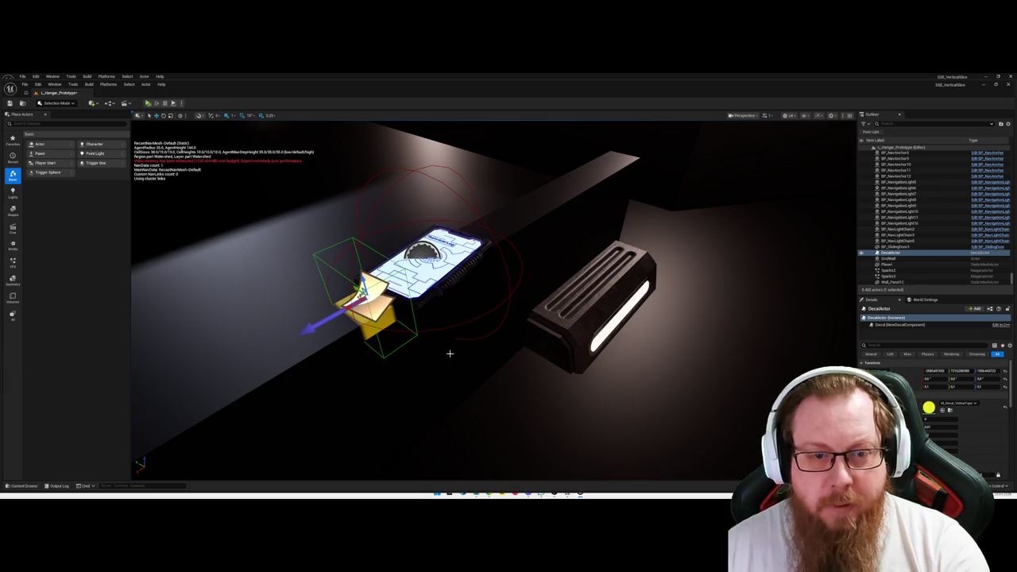
left_click(450, 353)
left_click_drag(450, 353, 449, 353)
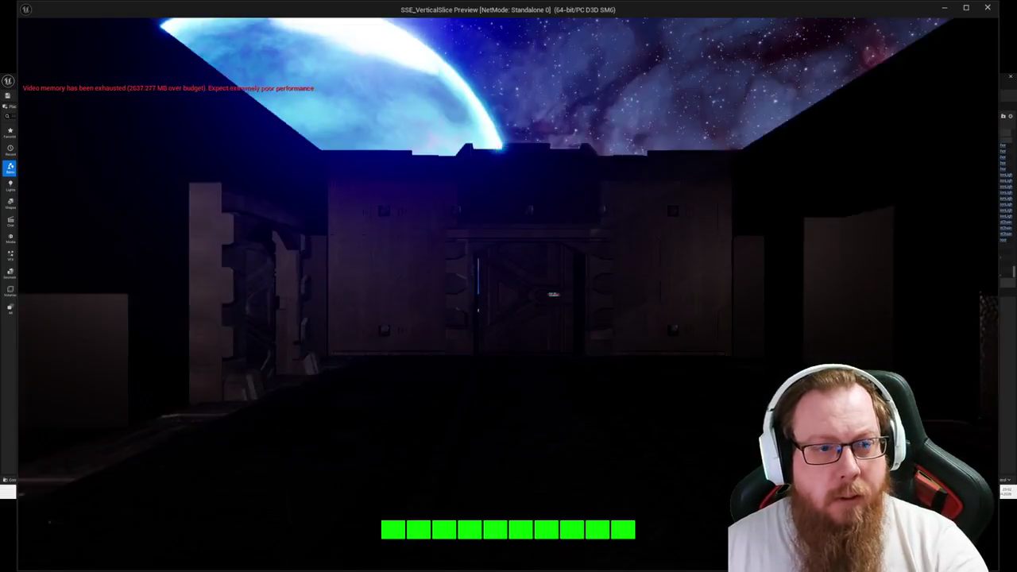
In play mode, walk to the yellow-handled pipe, open and close the data log, then back away.
key("w")
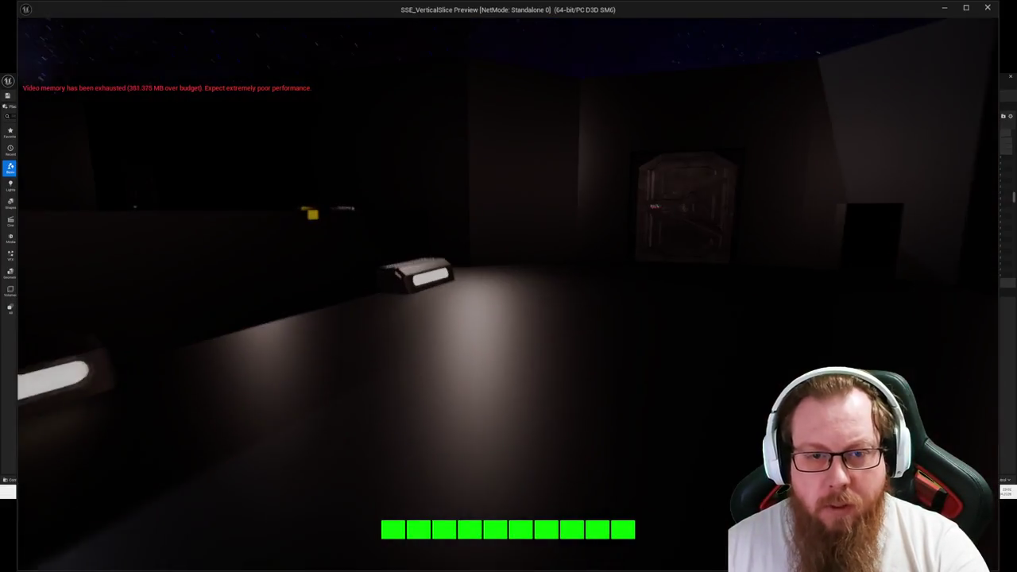
key("w")
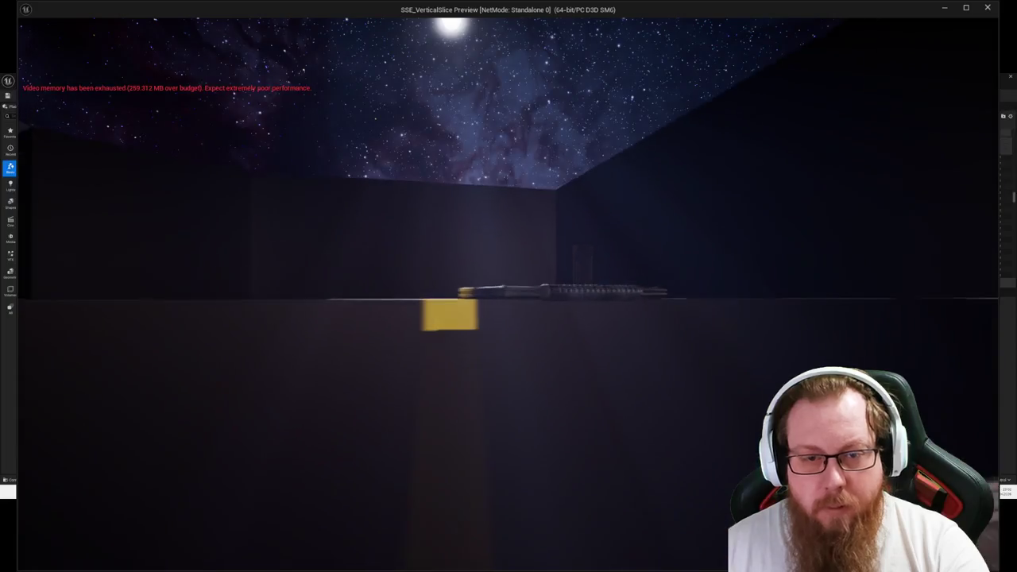
key("e")
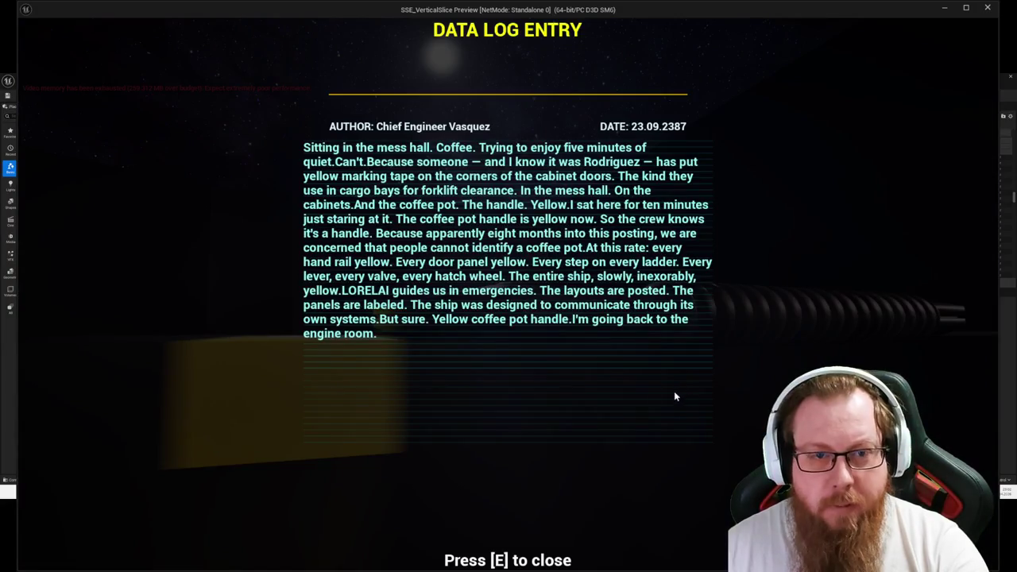
key("e")
key("s")
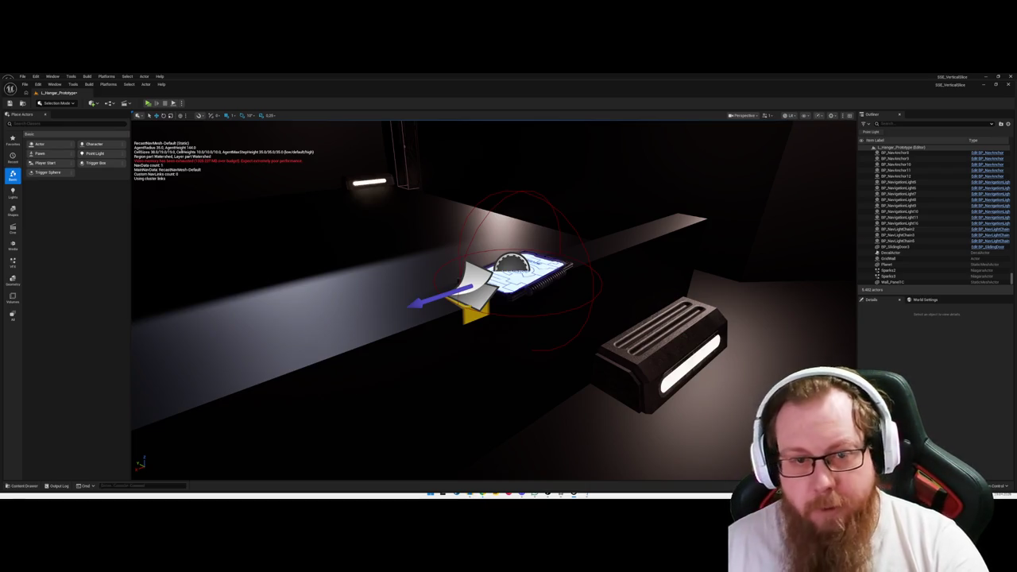
Zoom out, save the hangar map, and swing the view up toward the sky.
scroll(493, 302, "down", 5)
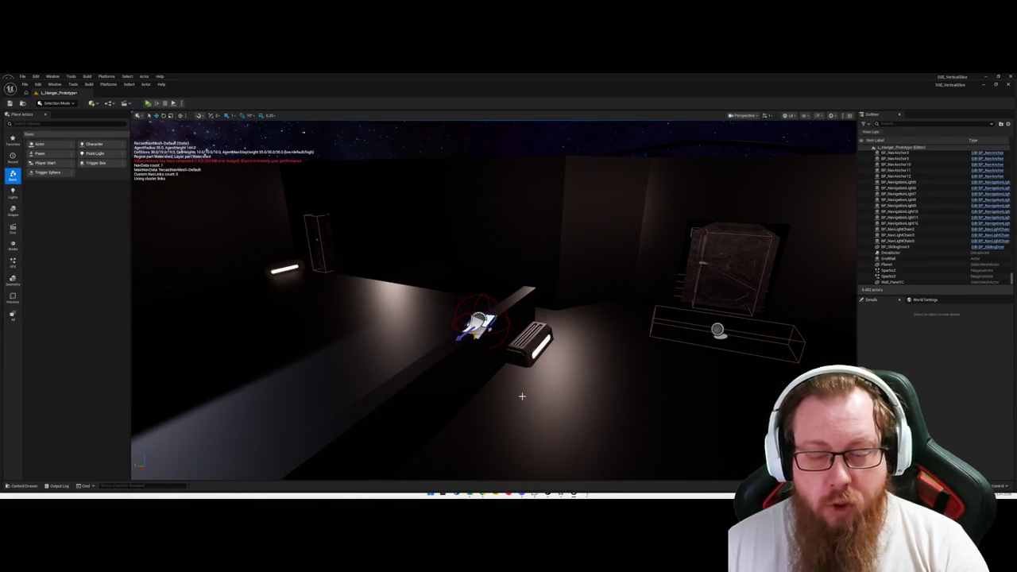
key("ctrl+s")
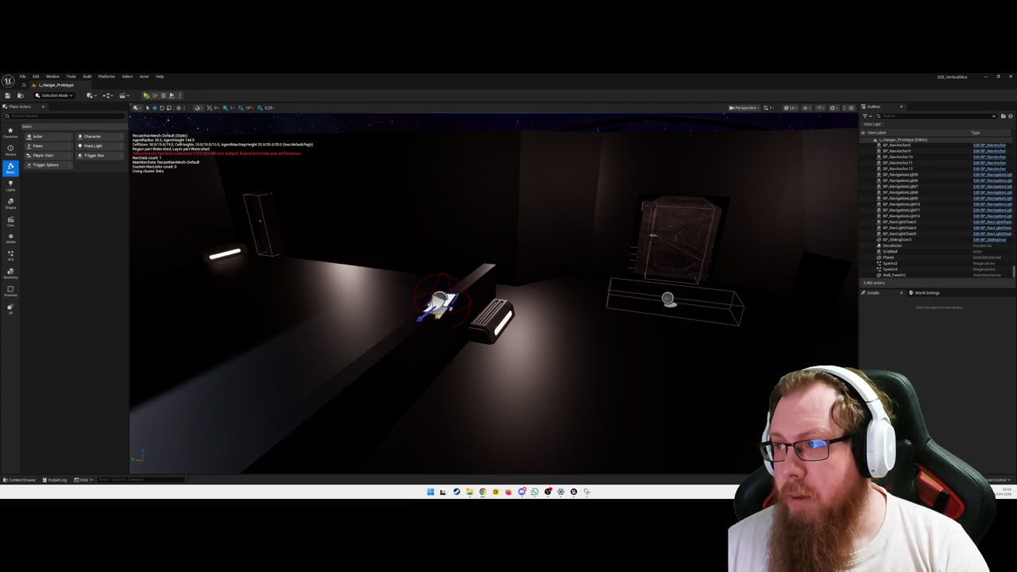
mouse_move(496, 318)
left_mouse_down()
mouse_move(496, 229)
mouse_move(508, 193)
left_mouse_up()
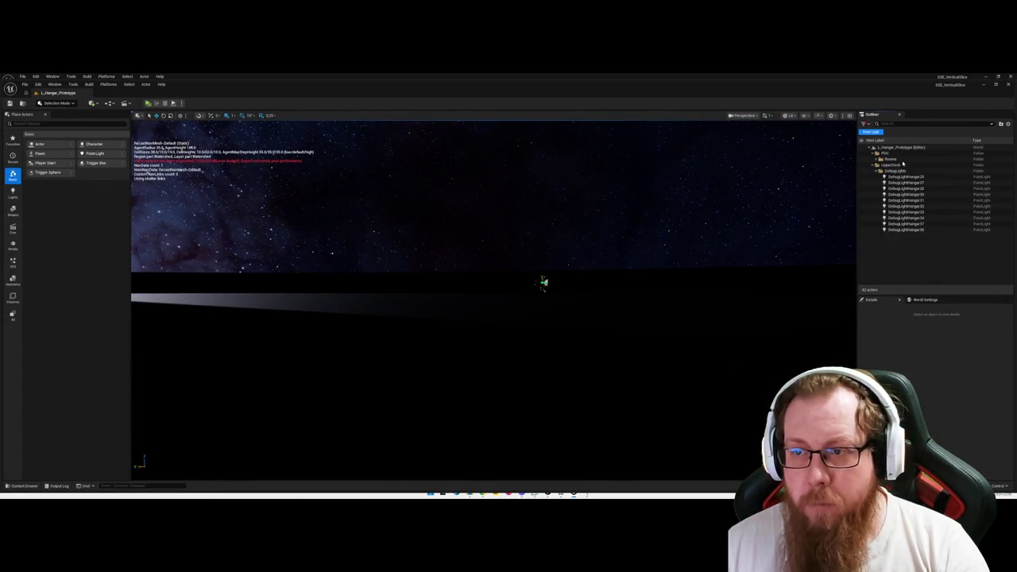
Cancel the select-all warning, search then clear 'shad' in Details, deselect, and remove the Point Light filter.
key("ctrl+a")
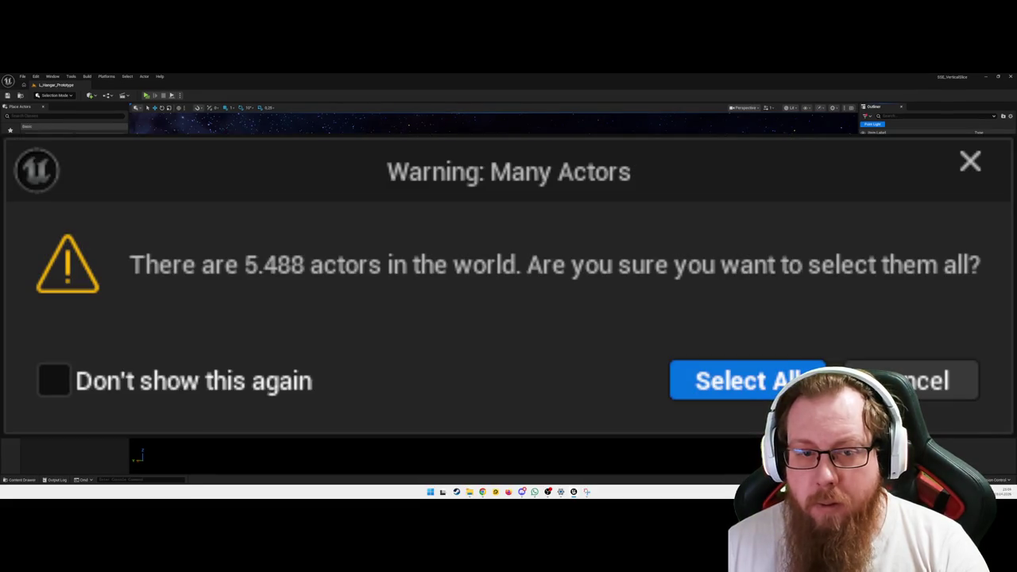
left_click(934, 393)
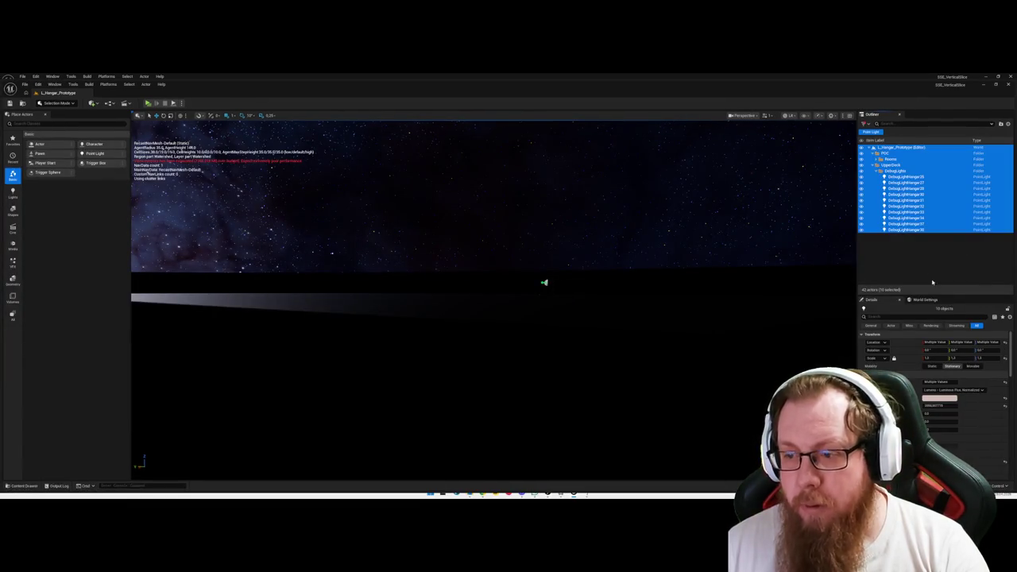
left_click(920, 316)
type("shad")
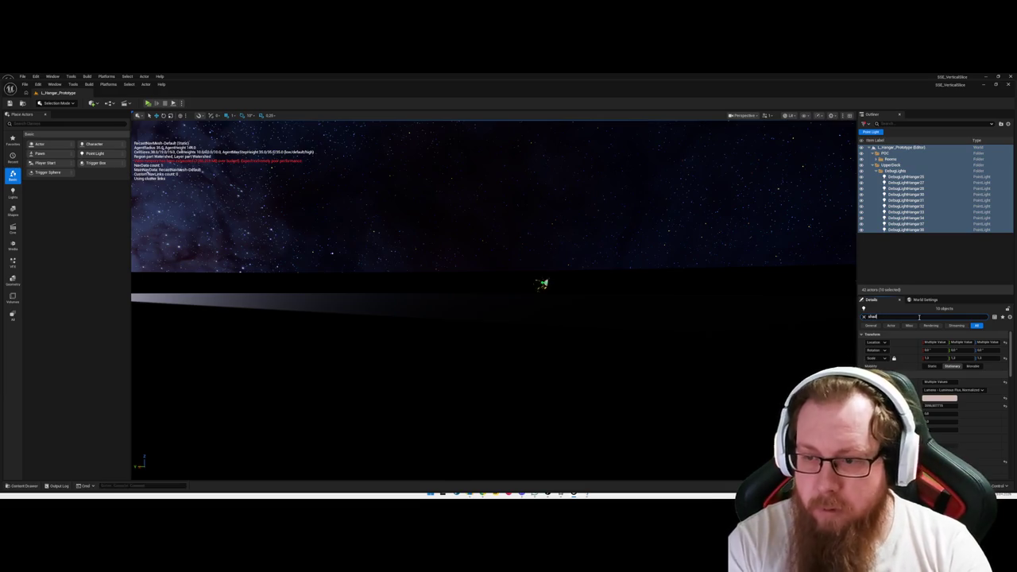
key("Escape")
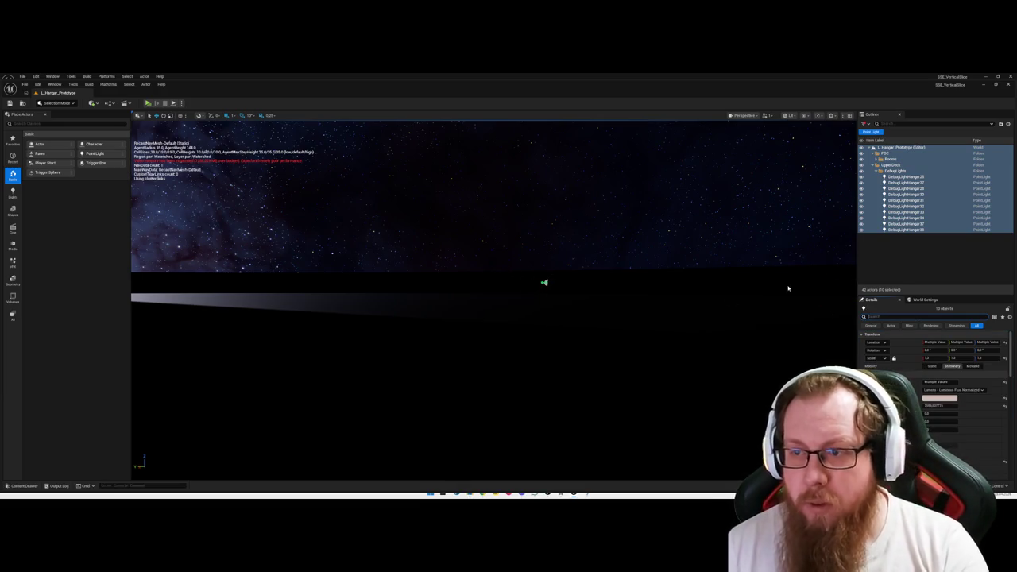
left_click(896, 267)
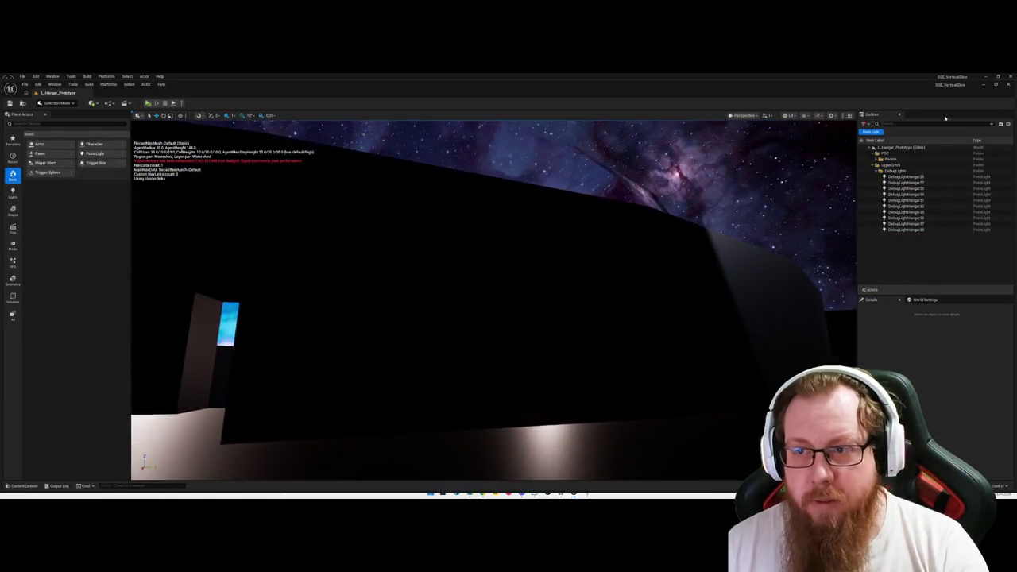
left_click(871, 132)
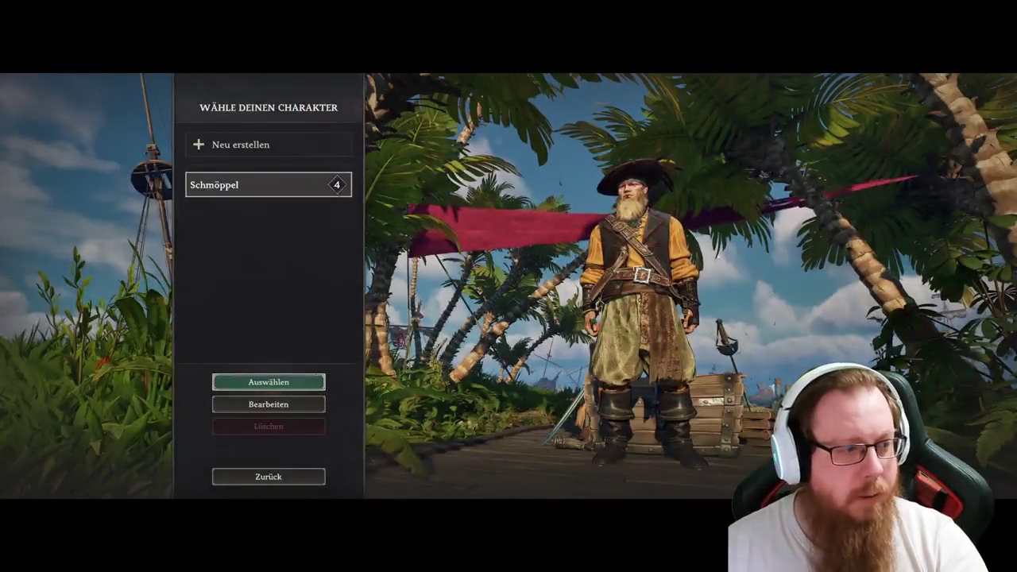
Load the solo world via Auswählen, Spielen, Solo/Offline and Beitreten.
left_click(266, 383)
left_click(268, 241)
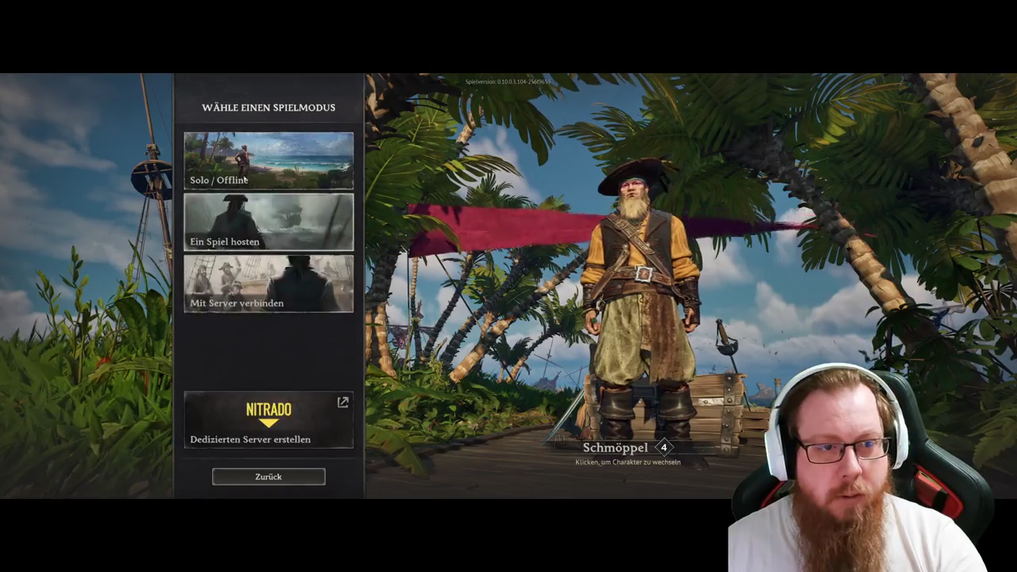
left_click(244, 179)
left_click(268, 382)
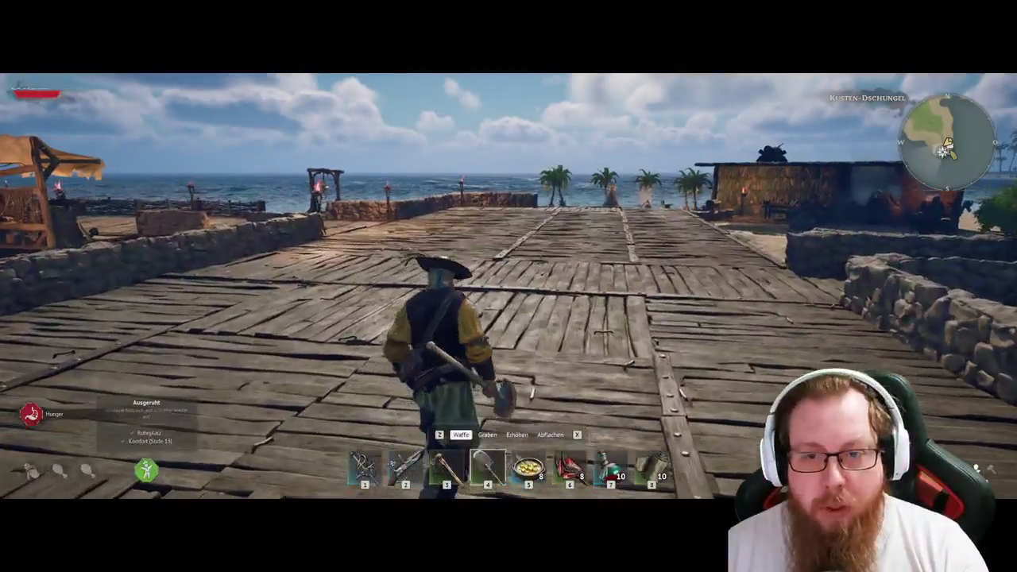
Move the pickaxe from the rucksack into action-bar slot 4.
key("Tab")
left_click_drag(309, 234, 309, 171)
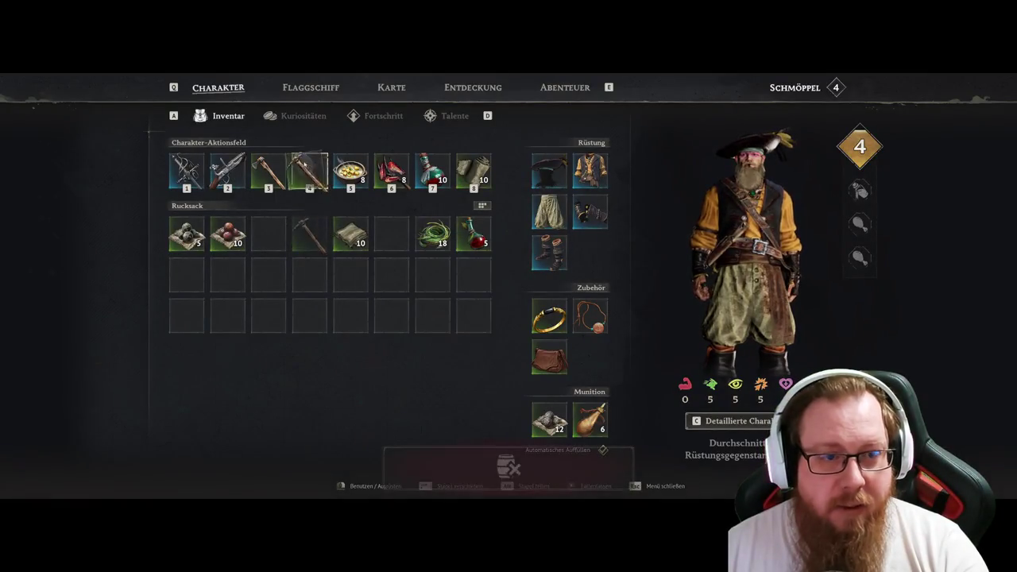
key("Tab")
Walk along the pier toward the forge and off the boardwalk onto the sand.
key("w")
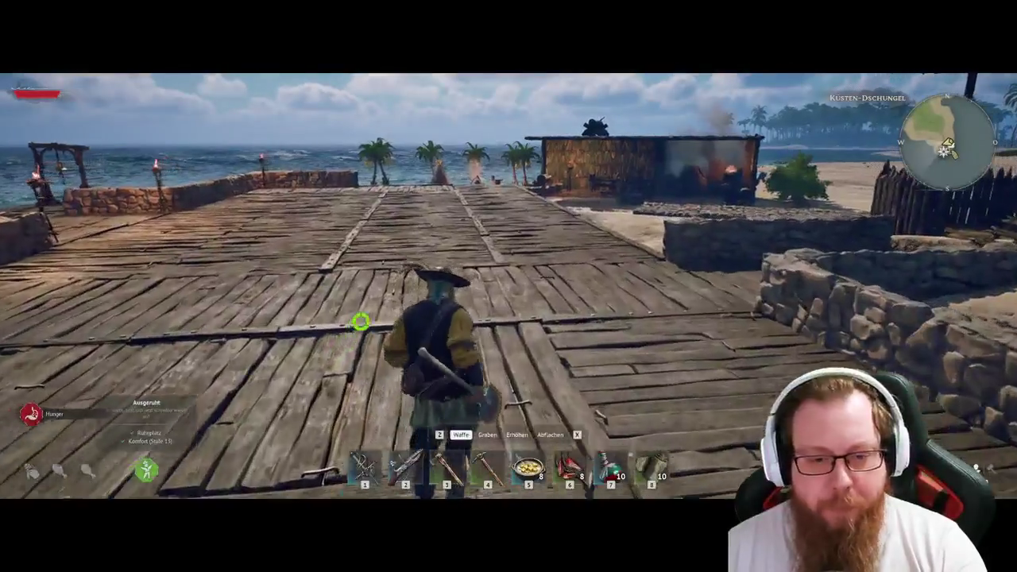
key("w")
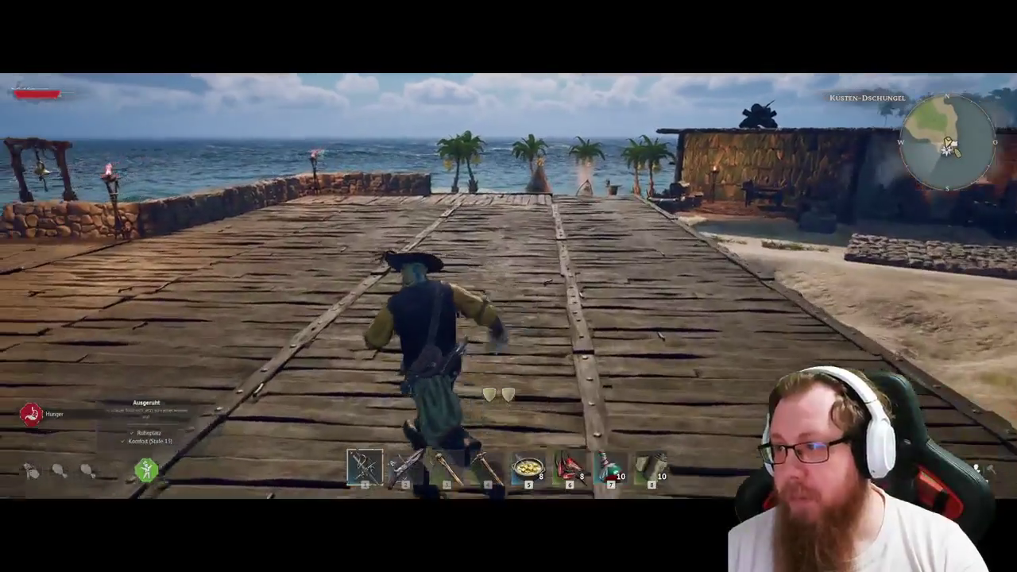
key("w")
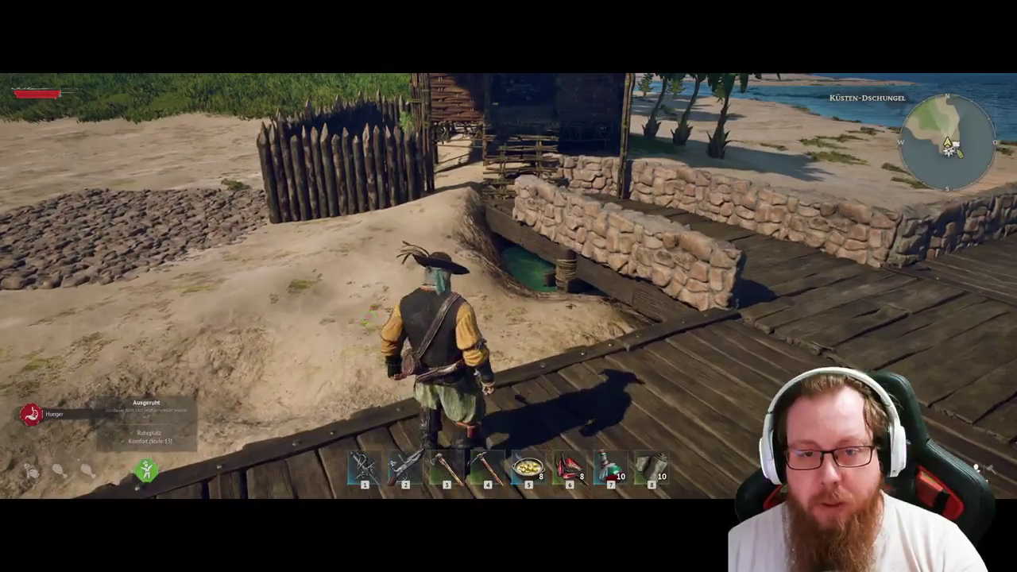
key("w")
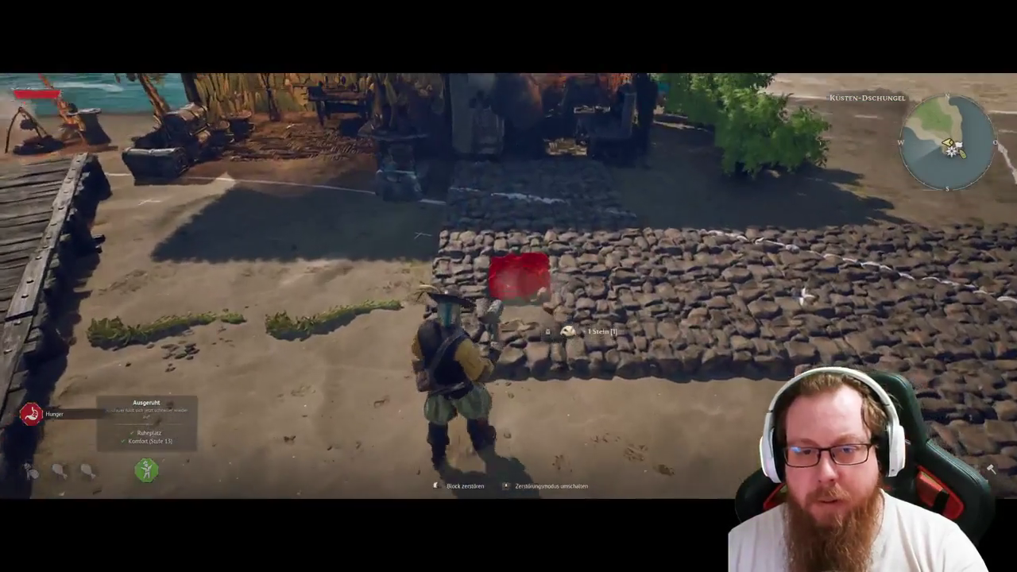
Demolish the cobblestone floor blocks by the palisade until reaching 100 stone, then leave destruction mode.
left_click(518, 274)
left_click(560, 300)
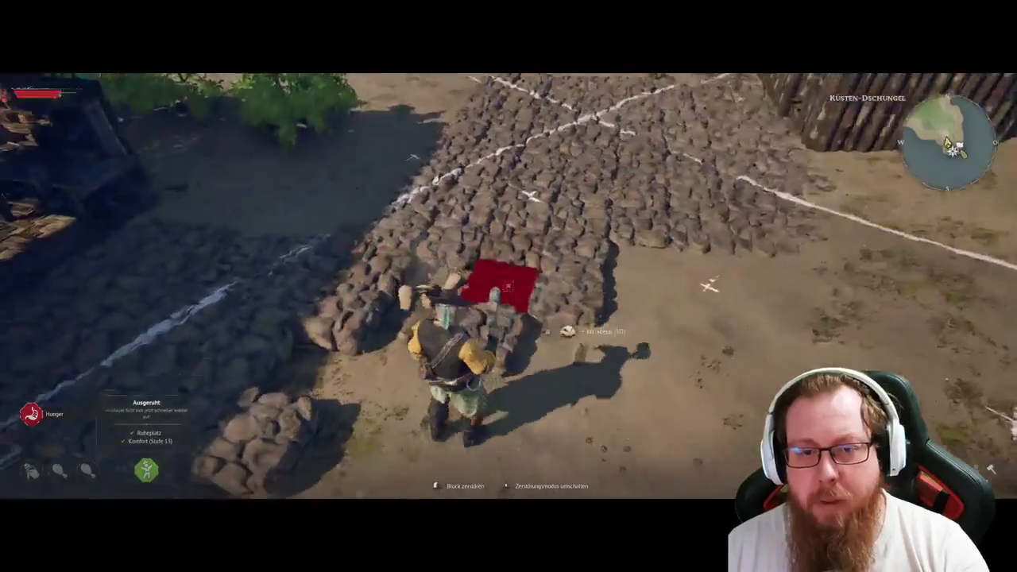
left_click(508, 283)
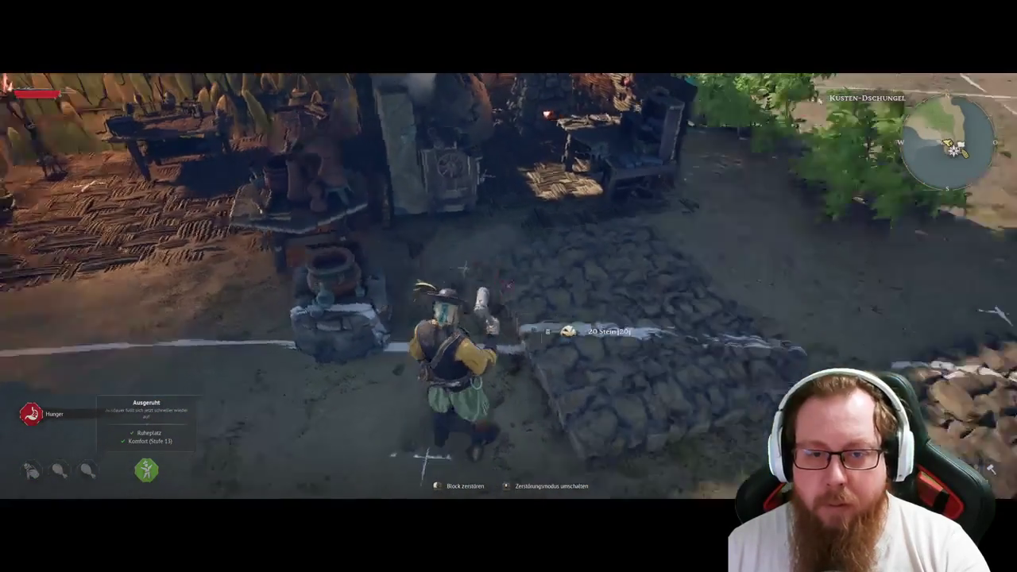
left_click(509, 284)
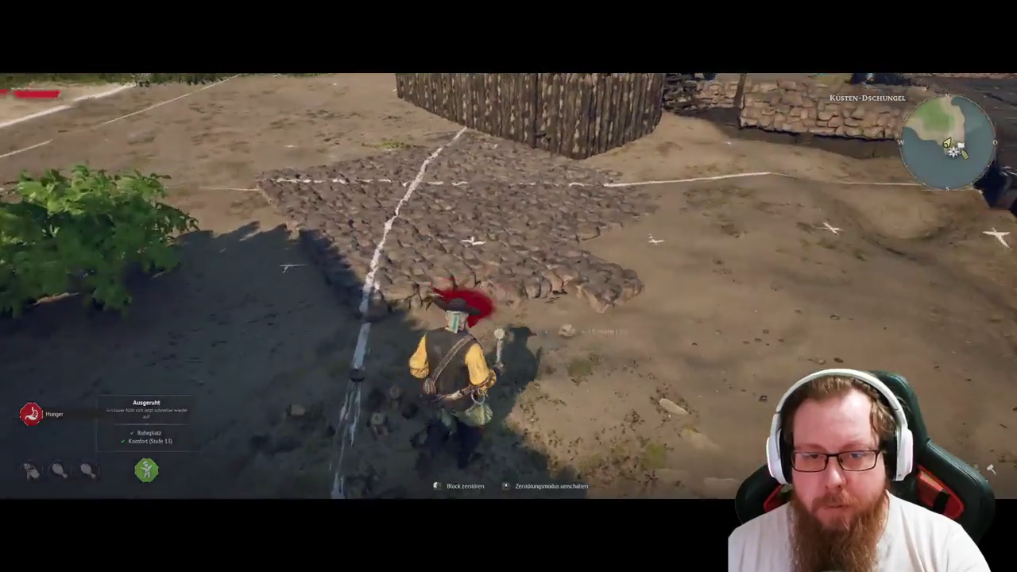
left_click(508, 285)
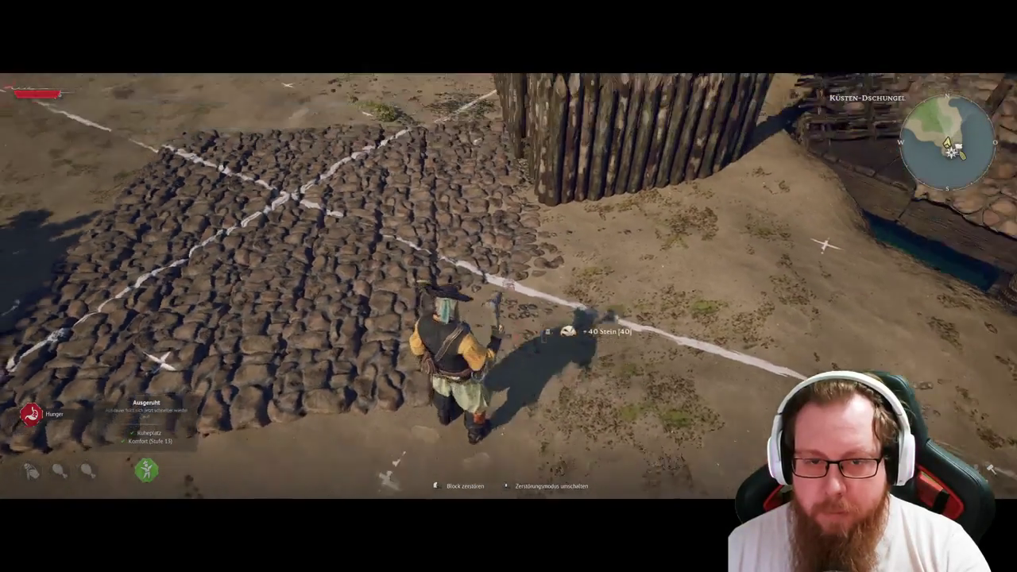
left_click(508, 285)
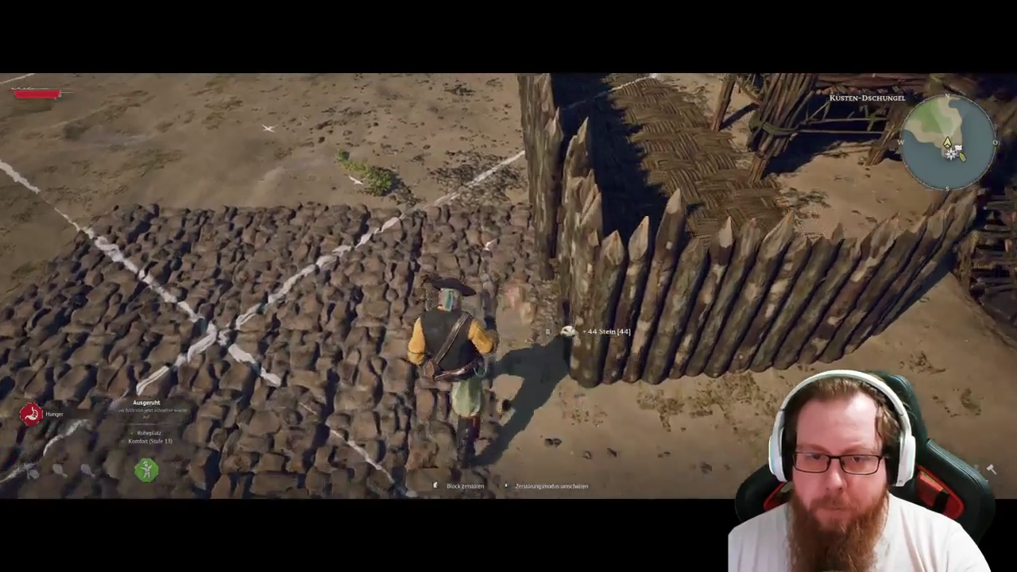
left_click(509, 284)
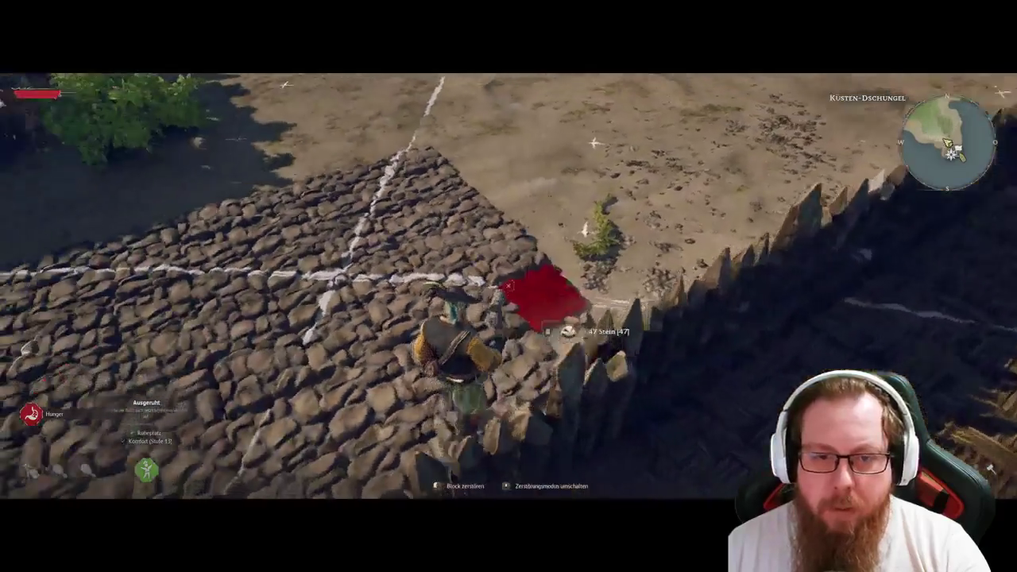
left_click(508, 285)
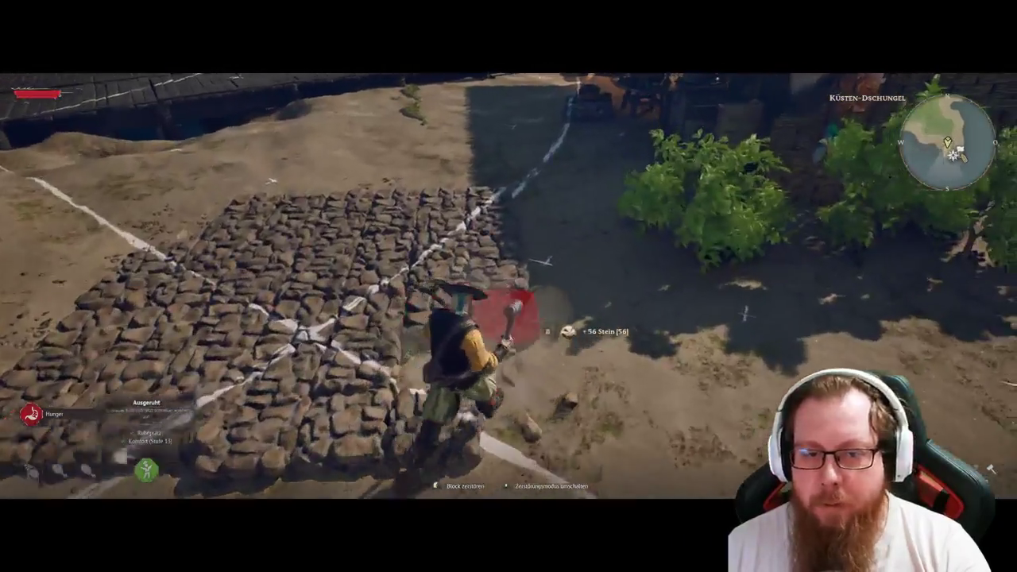
left_click(509, 285)
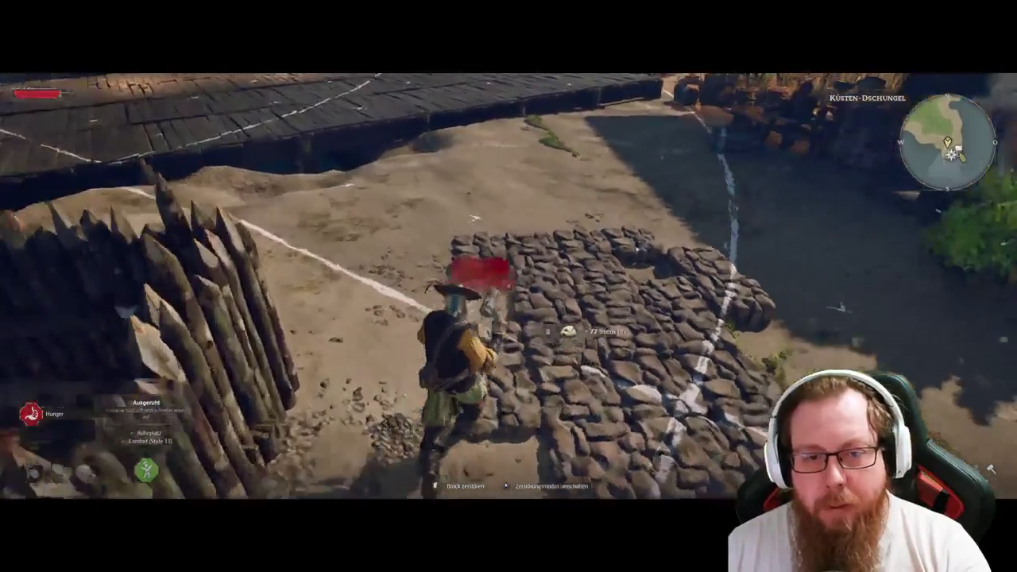
left_click(509, 285)
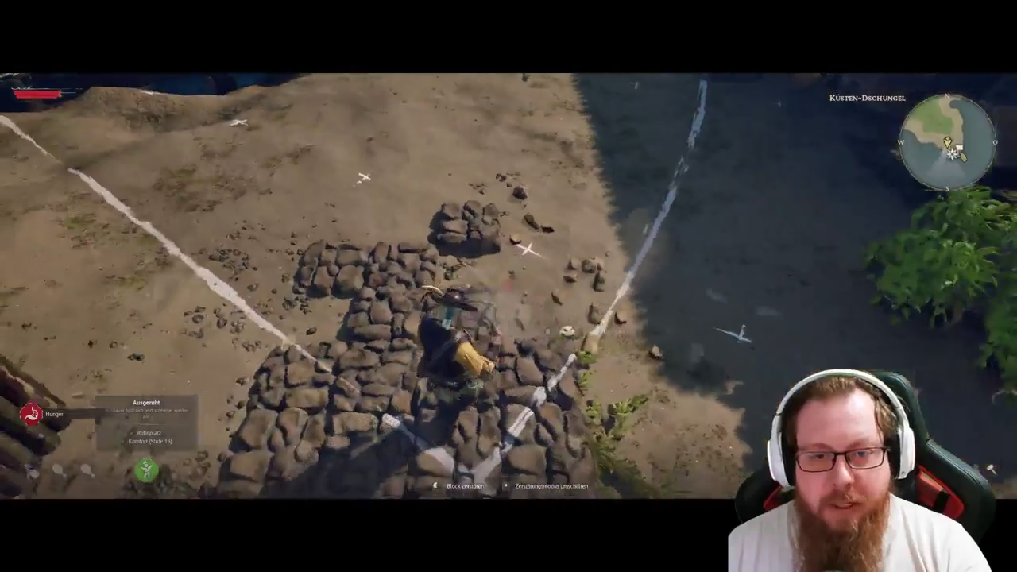
left_click(509, 284)
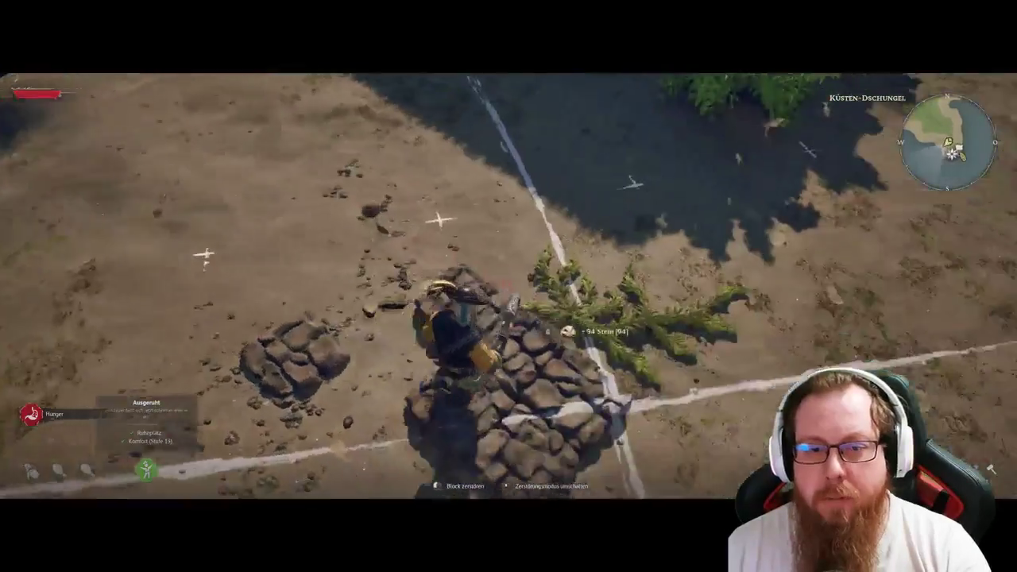
left_click(508, 285)
left_click(508, 284)
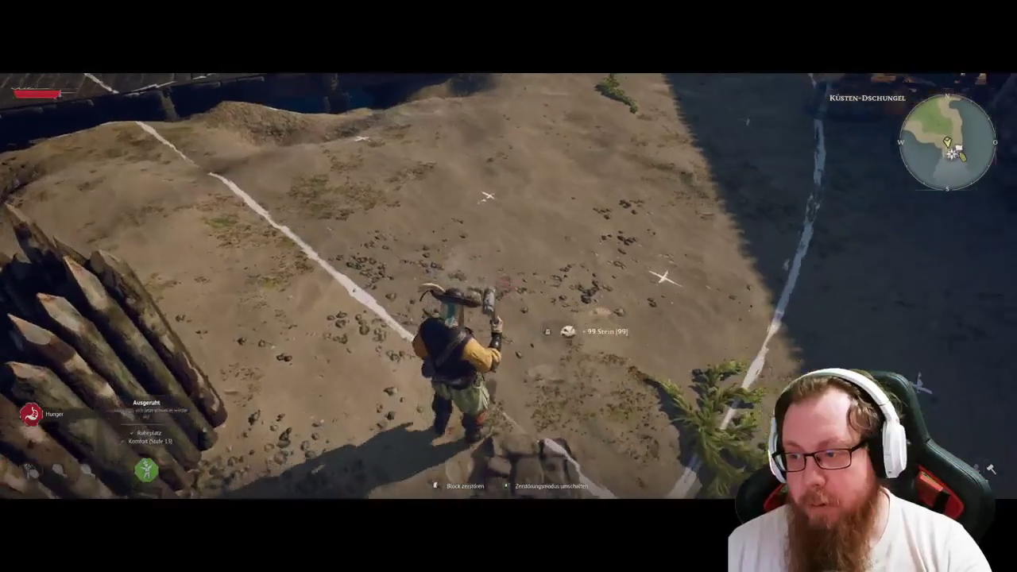
left_click(508, 284)
right_click(509, 285)
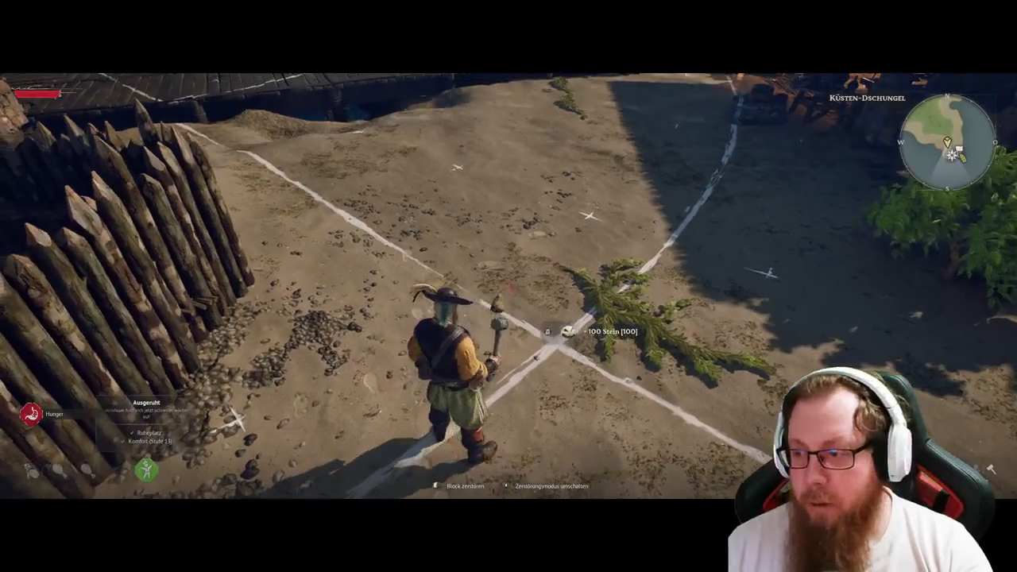
Exit build mode and run along the beach to the market stall on the pier.
key("1")
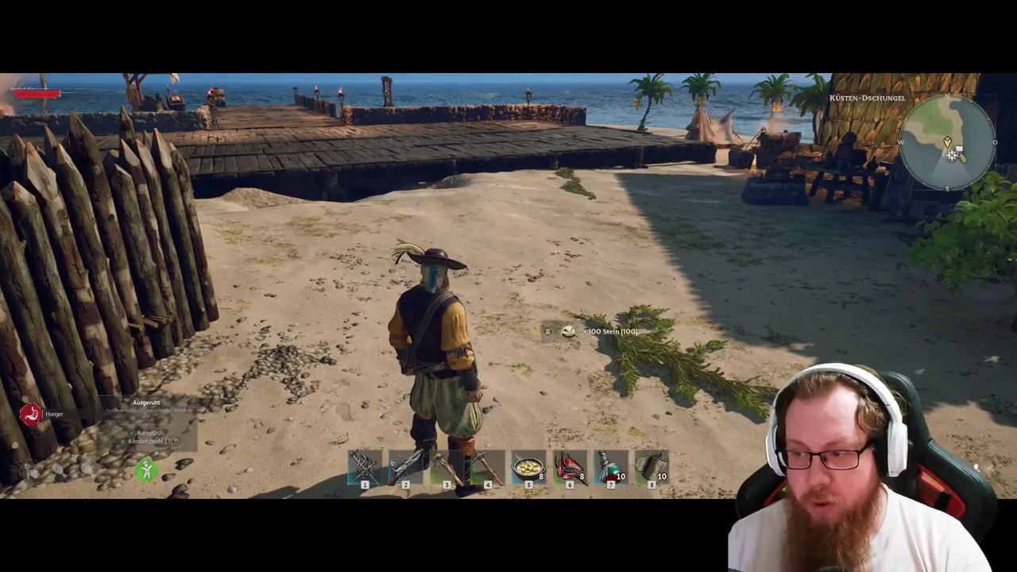
key("w")
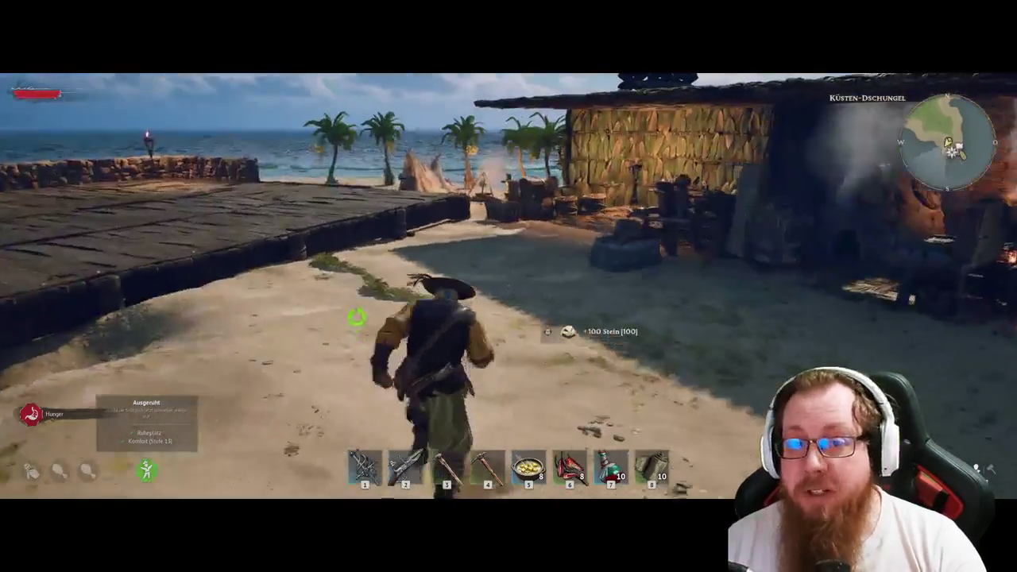
key("w")
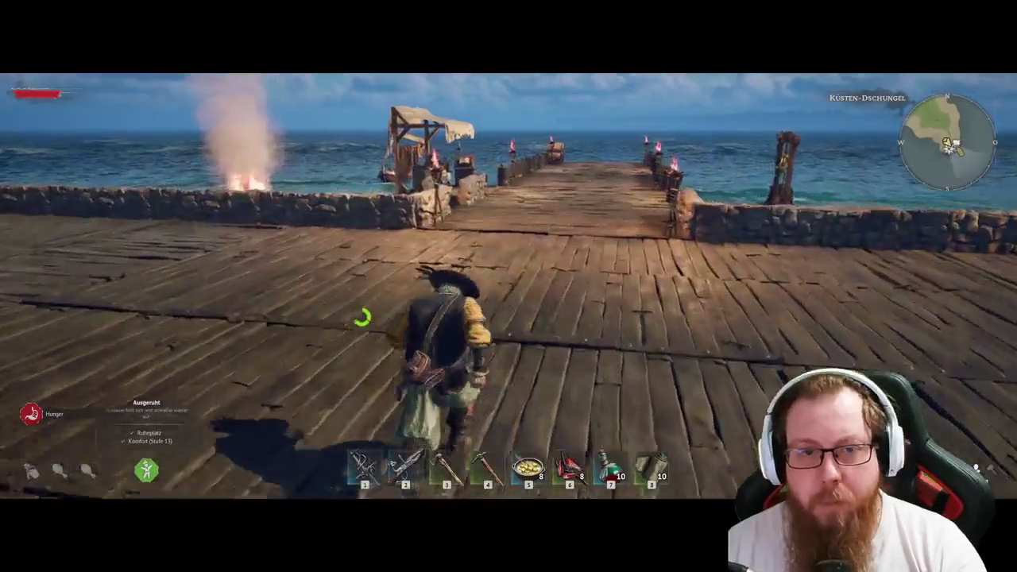
key("w")
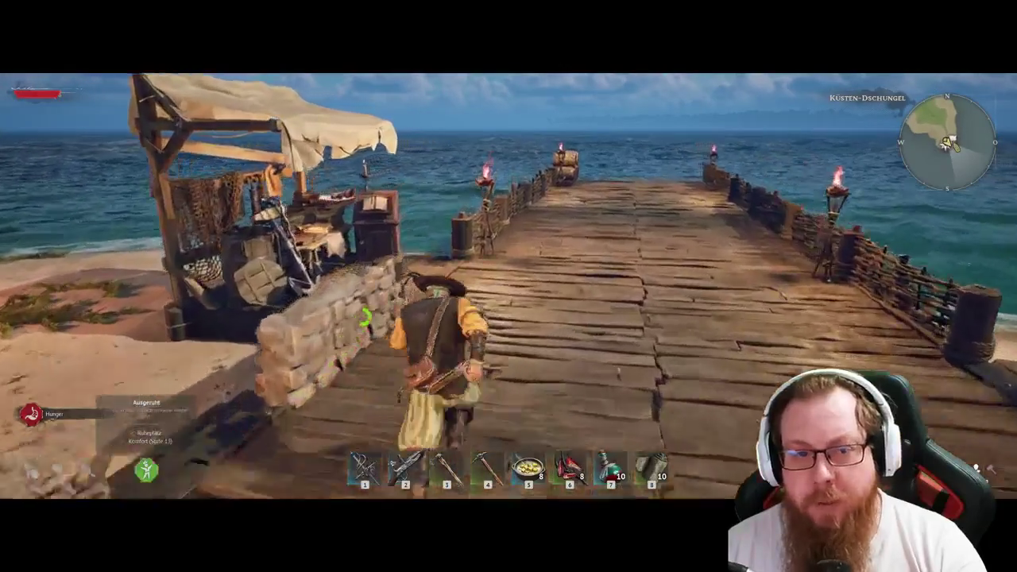
Open the shipyard menu and view cargo and equipment for the Angriffslappen ship.
key("e")
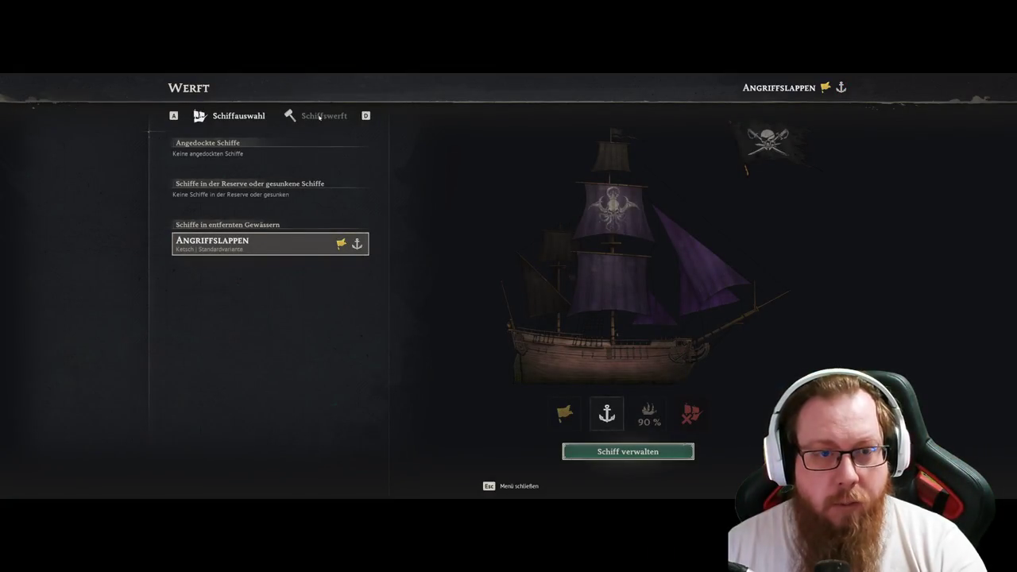
left_click(650, 453)
mouse_move(457, 169)
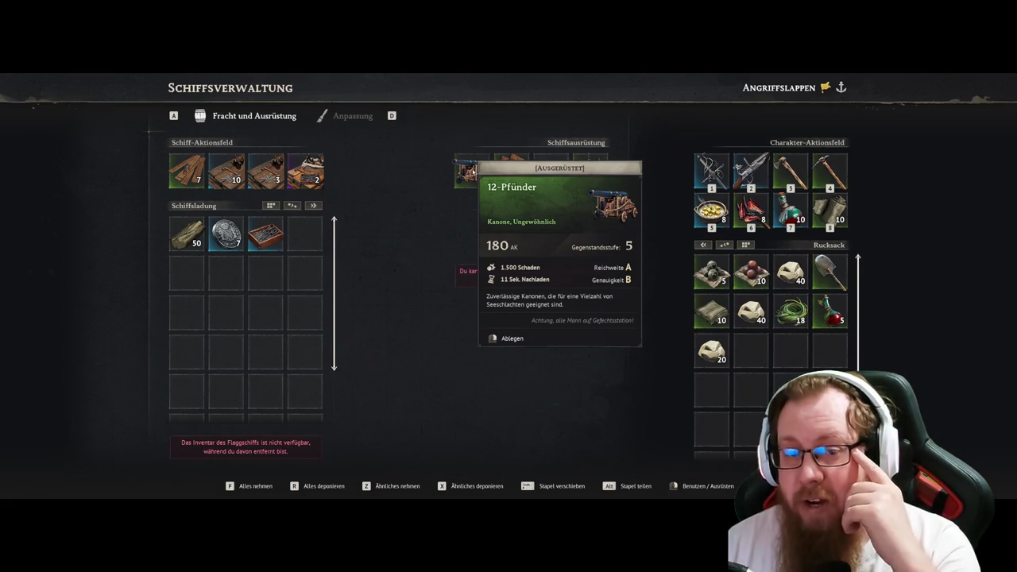
mouse_move(522, 171)
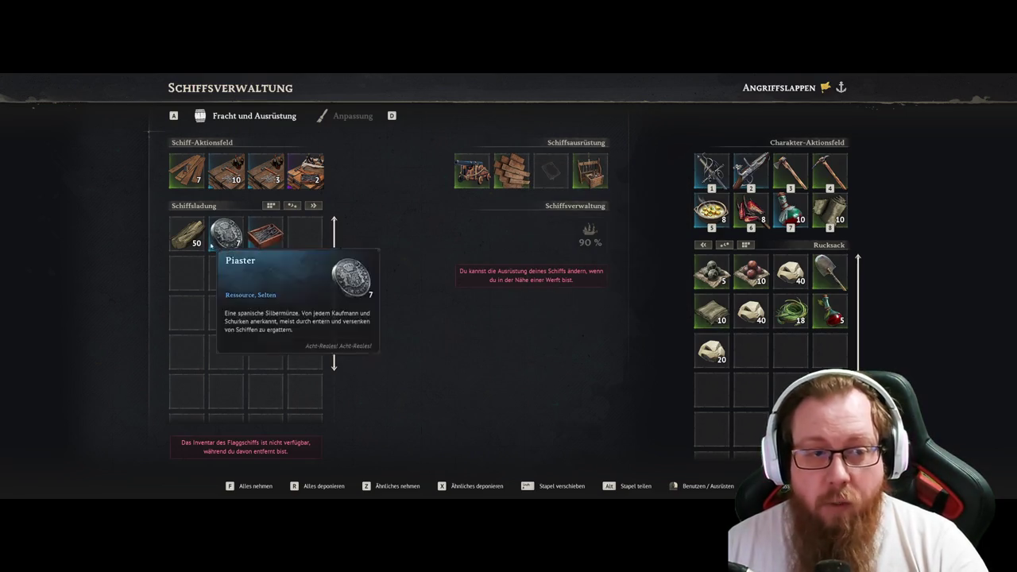
mouse_move(277, 216)
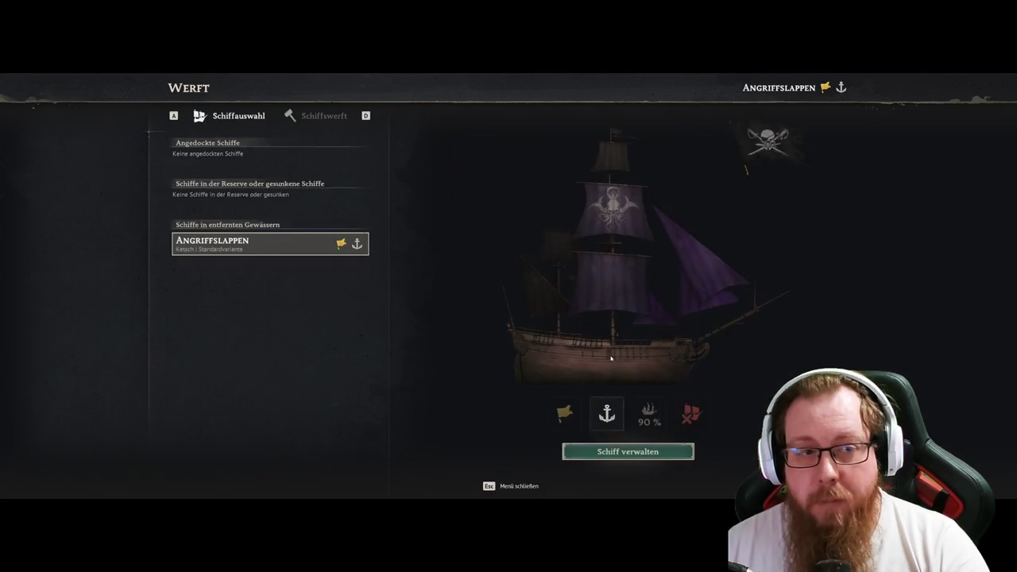
Walk the character up onto the wooden deck and toward the sea.
key("w")
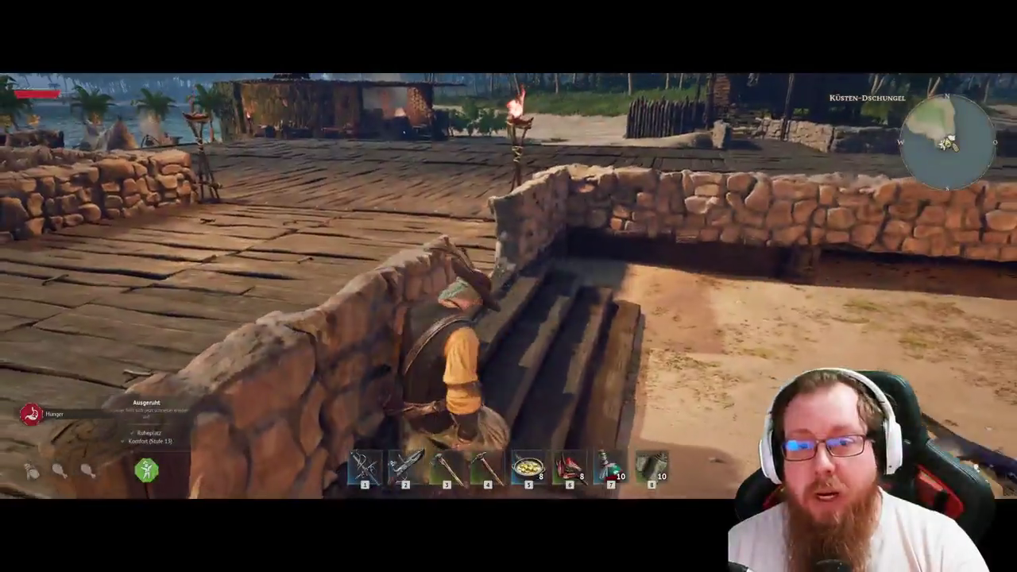
key("w")
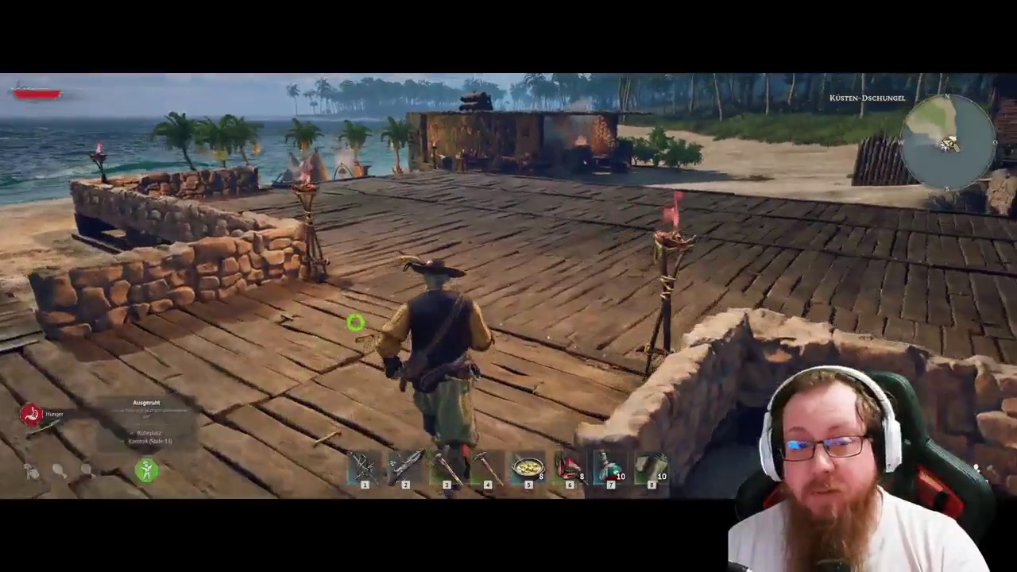
key("w")
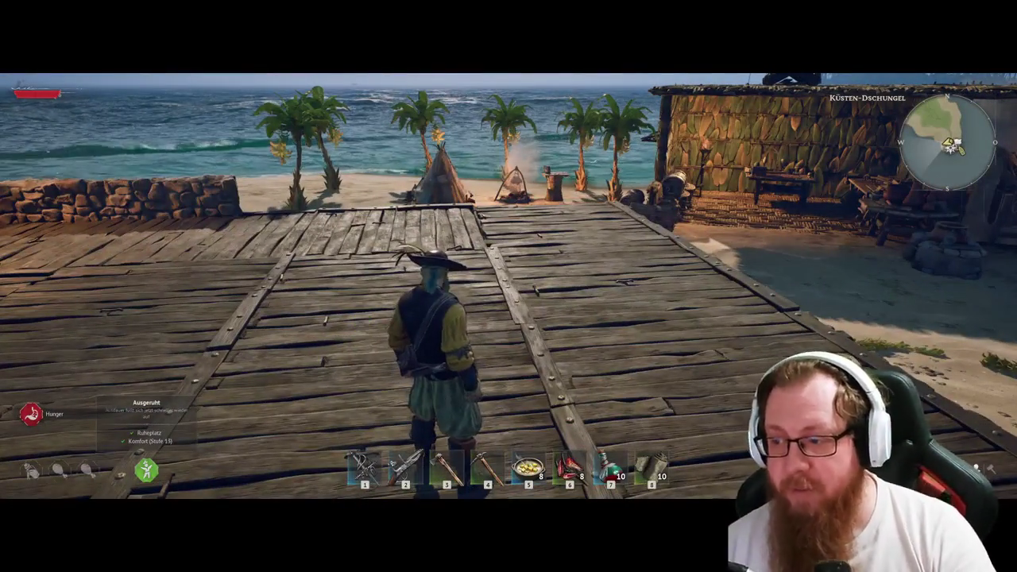
key("w")
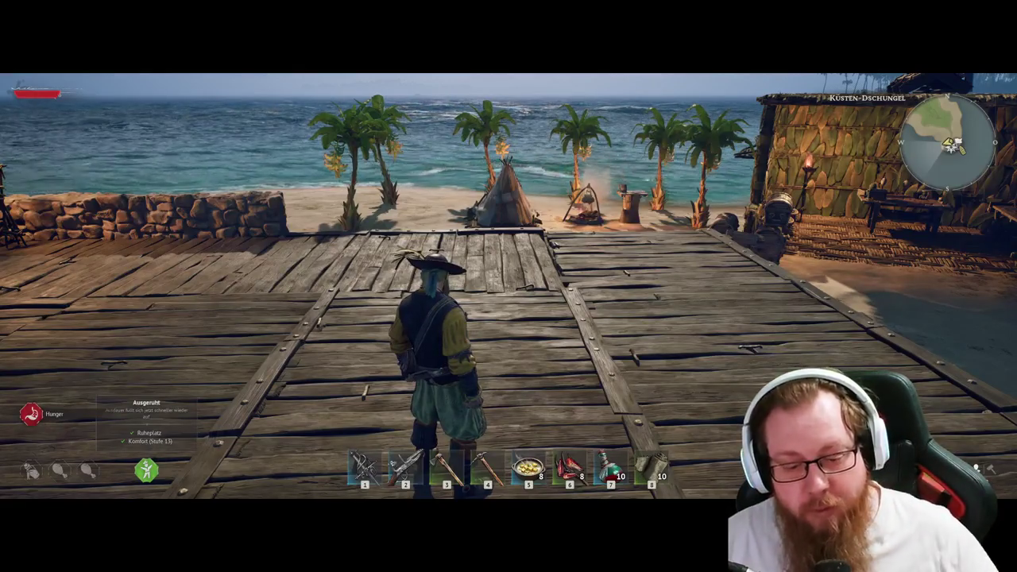
Eat the food in hotbar slot 5, then run to the beach camp and back onto the pier.
key("5")
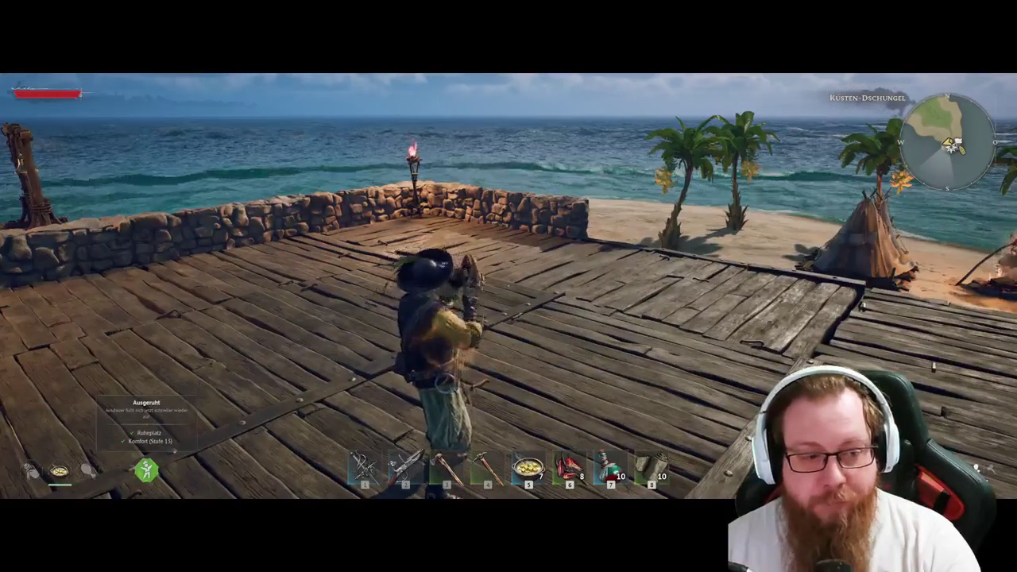
mouse_move(509, 286)
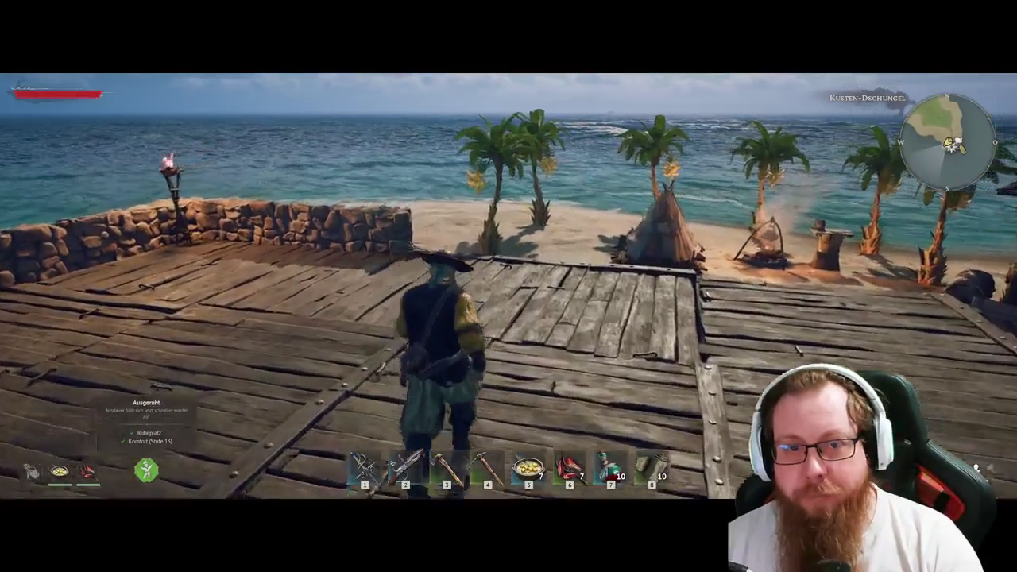
key("w")
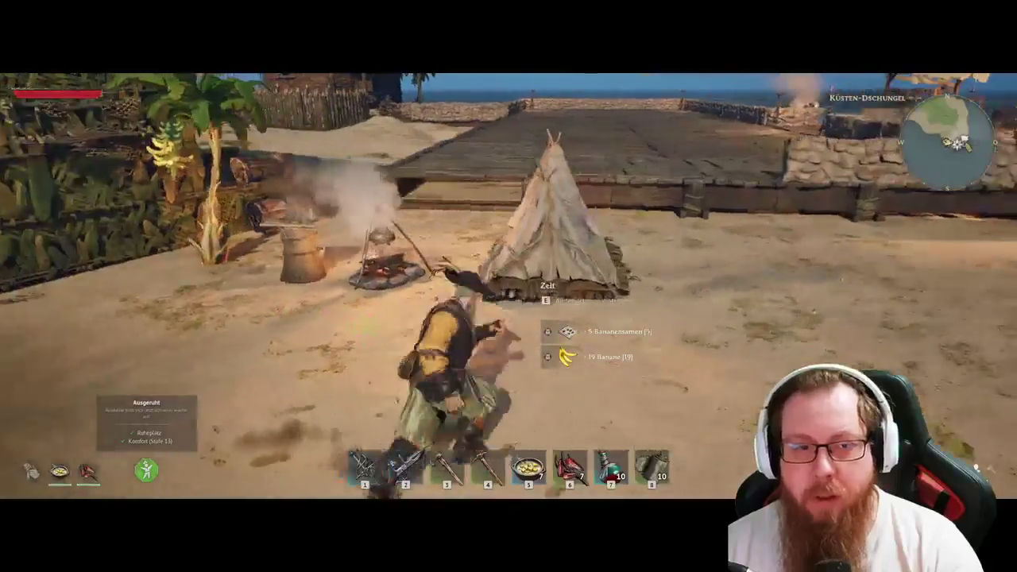
key("w")
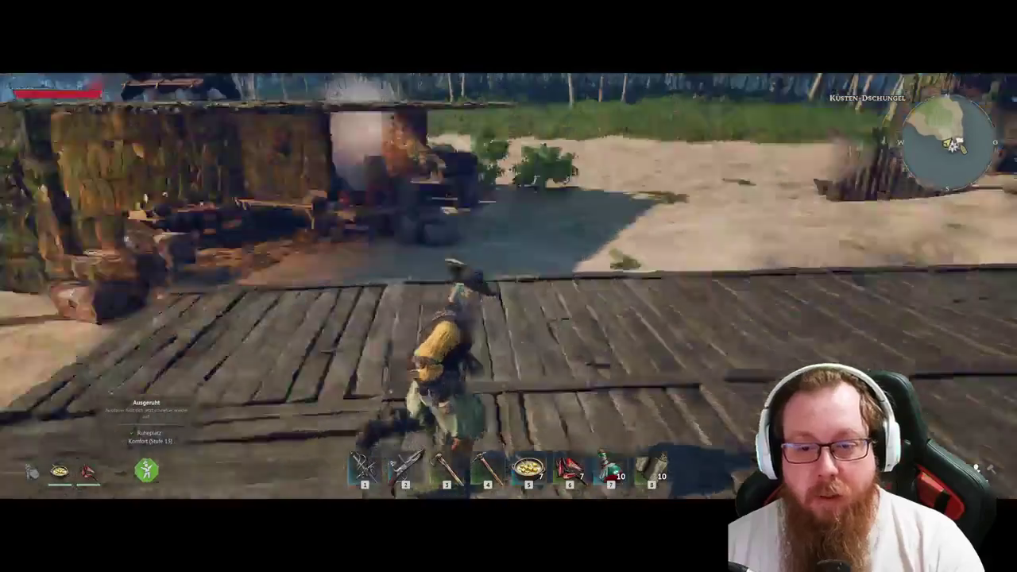
Move along the pier and place three Pier-Pfahl posts on the deck, one beside the torch.
key("b")
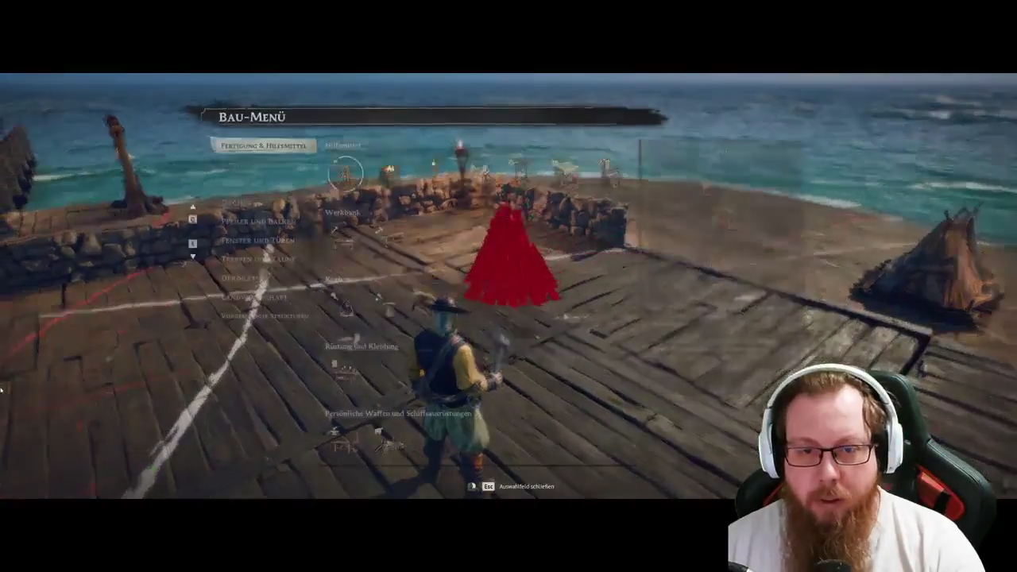
key("Escape")
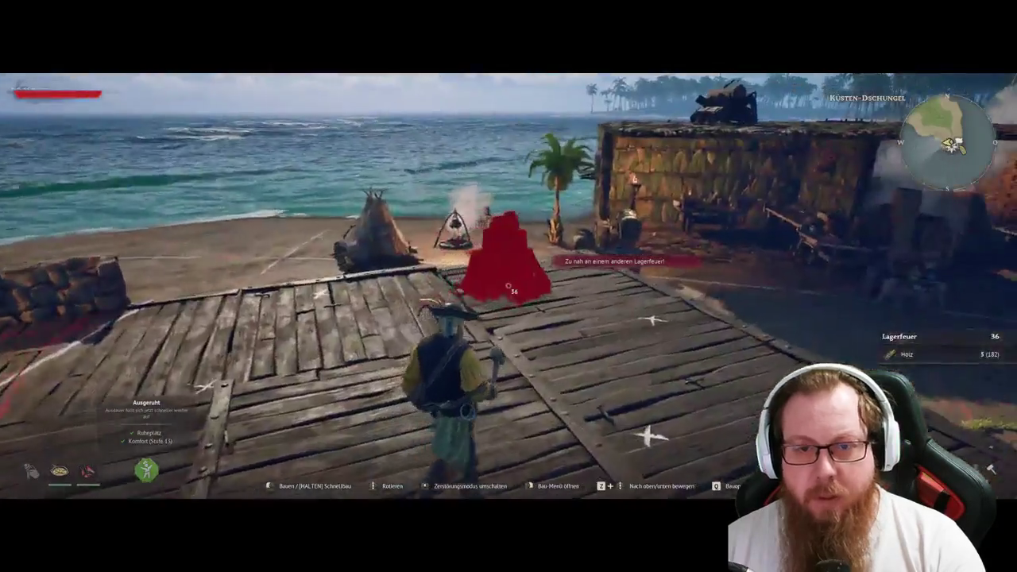
key("Escape")
key("space")
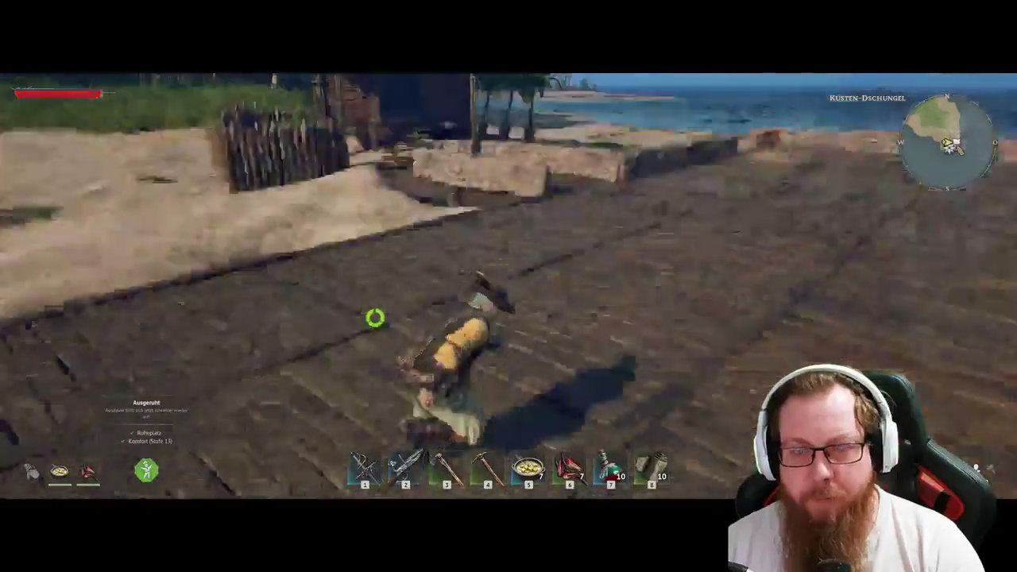
key("b")
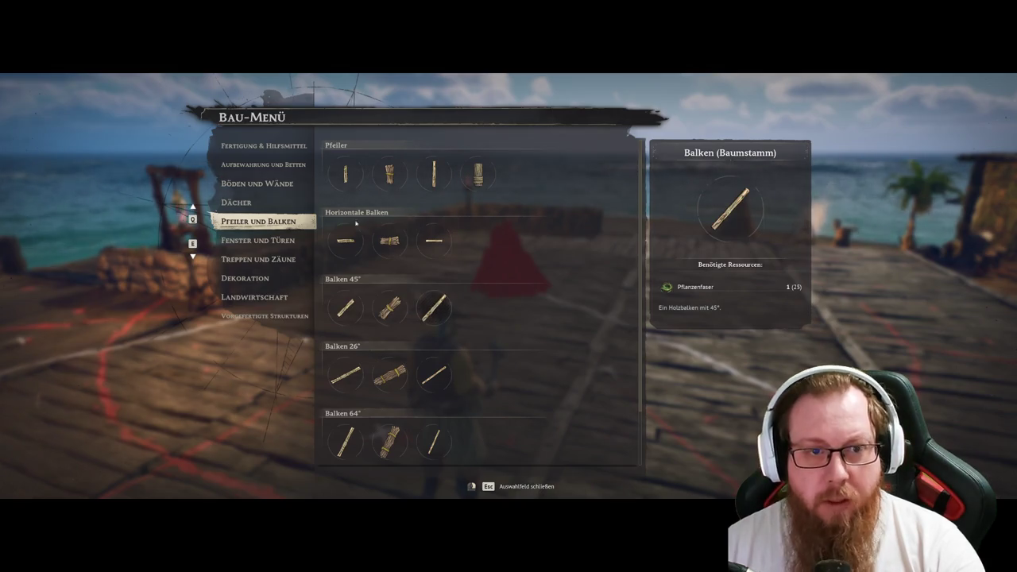
left_click(478, 175)
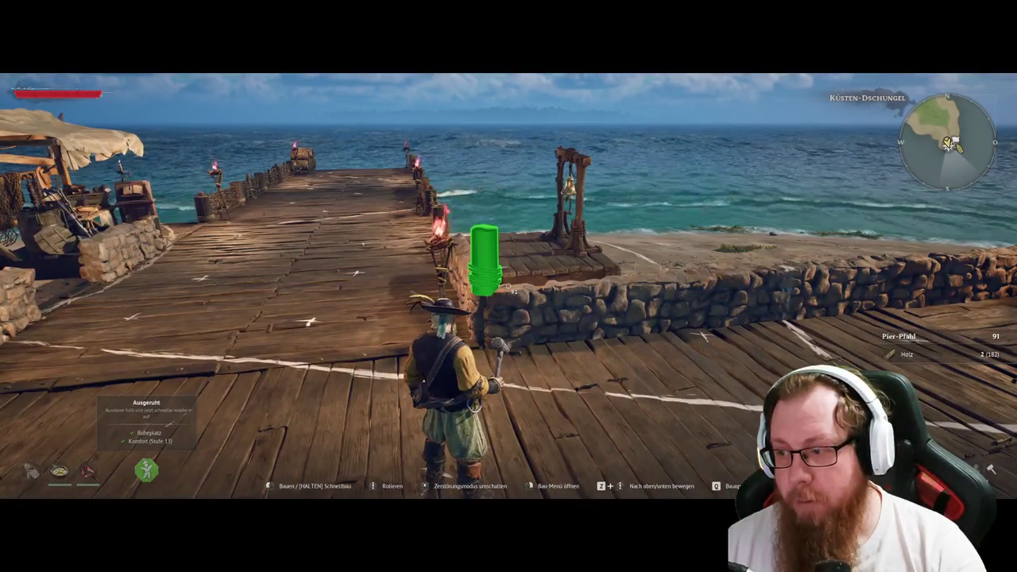
left_click(485, 258)
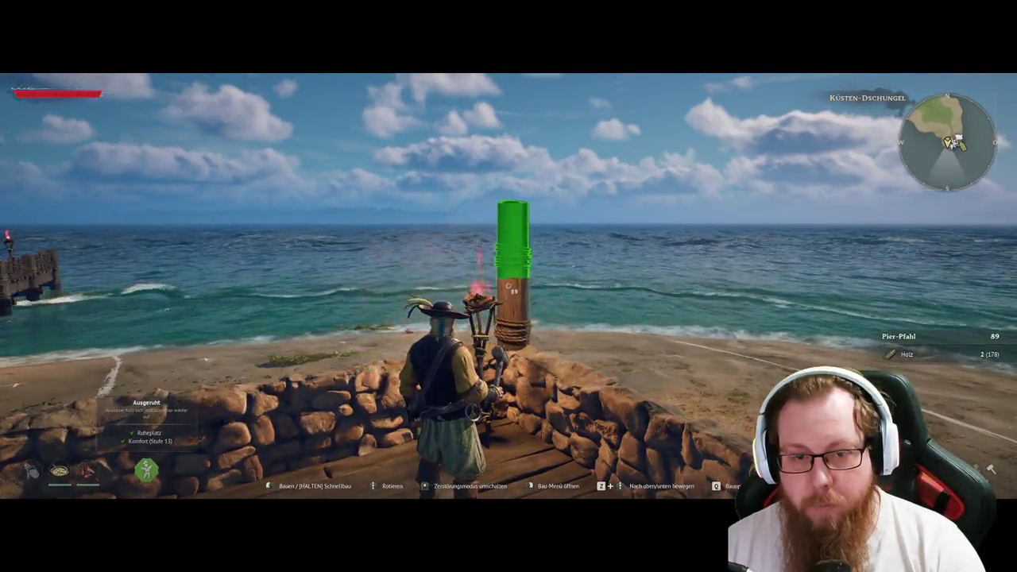
left_click(510, 239)
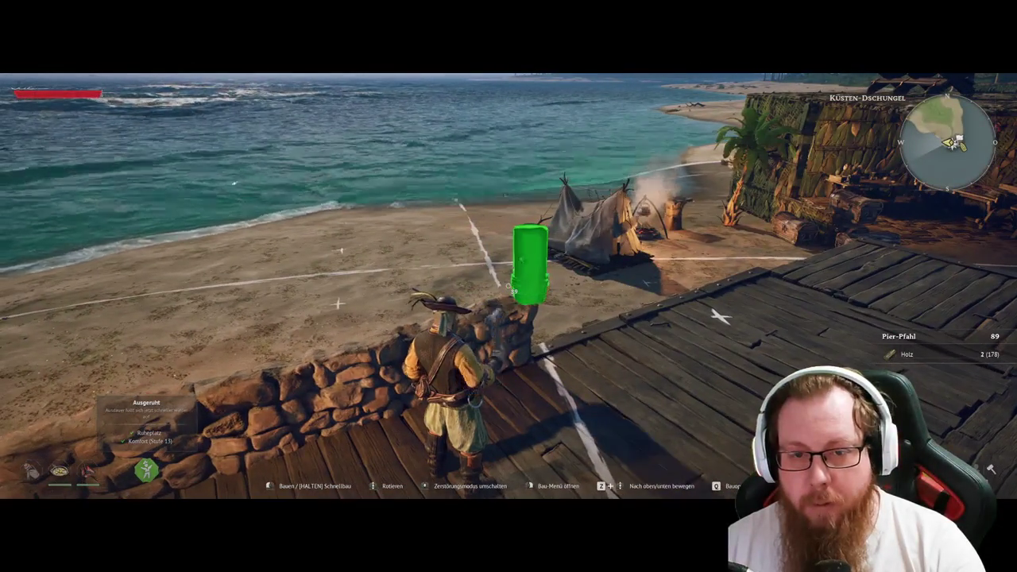
left_click(526, 262)
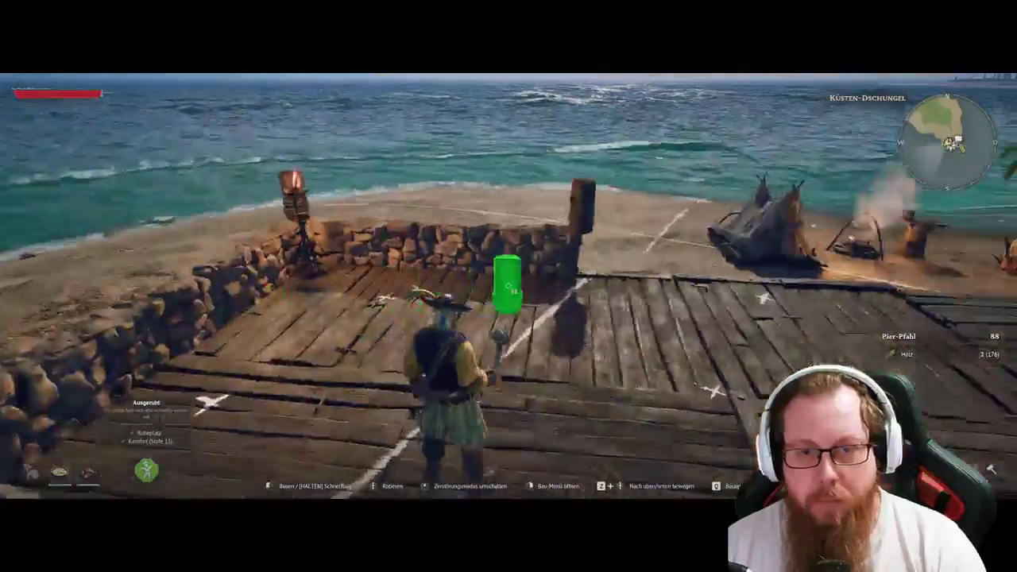
Build a Wand (Stein) stone wall along the pier edge past the tent toward the hut.
right_click(509, 286)
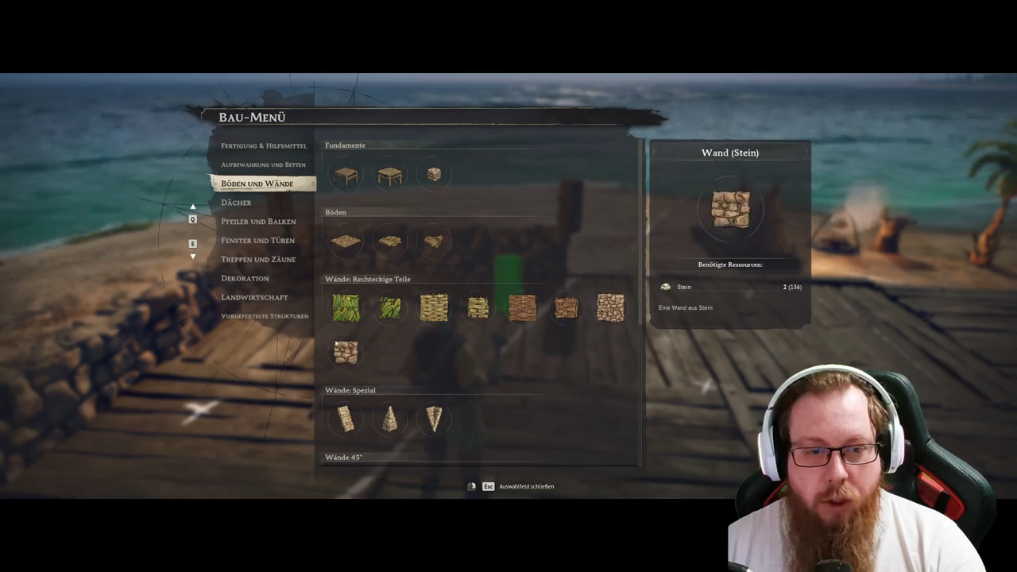
left_click(351, 351)
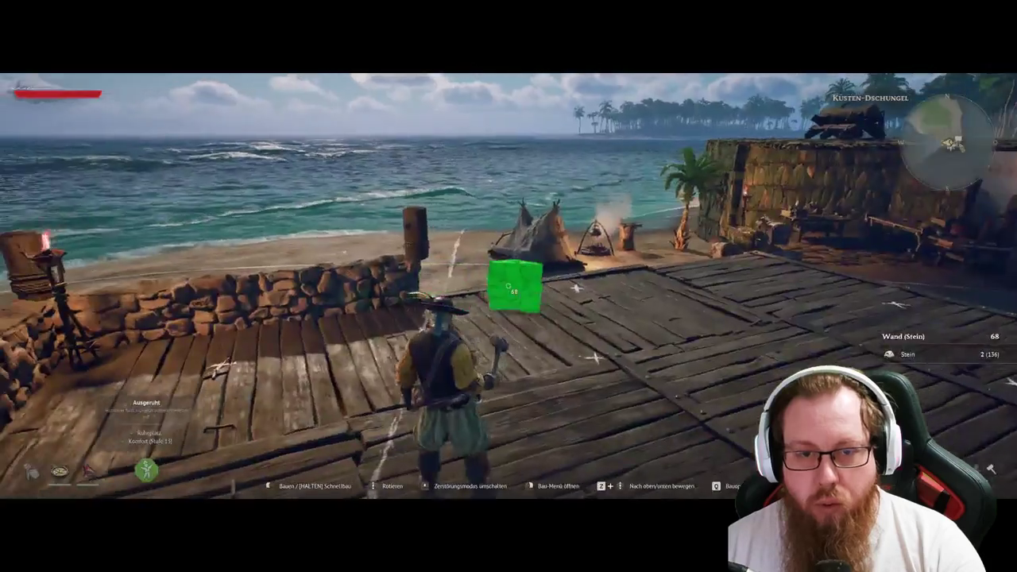
key("w")
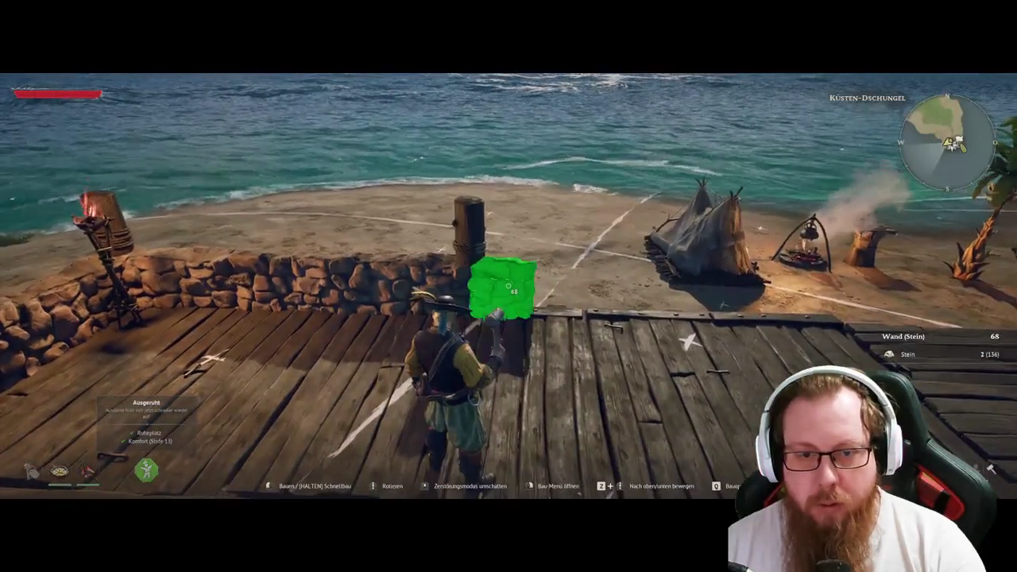
left_click(500, 278)
left_click(513, 286)
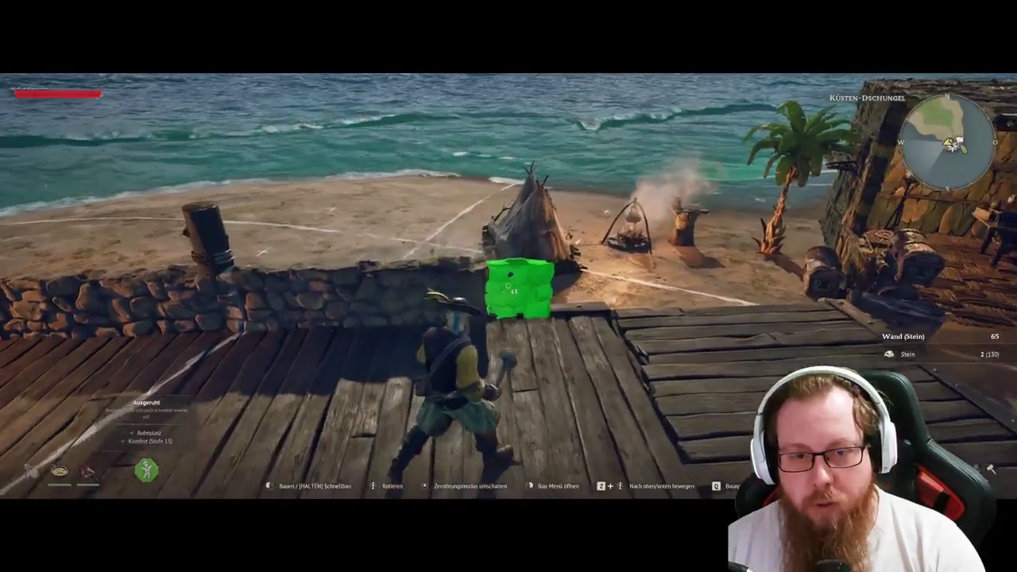
left_click(517, 282)
left_click(524, 278)
left_click(536, 276)
left_click(509, 284)
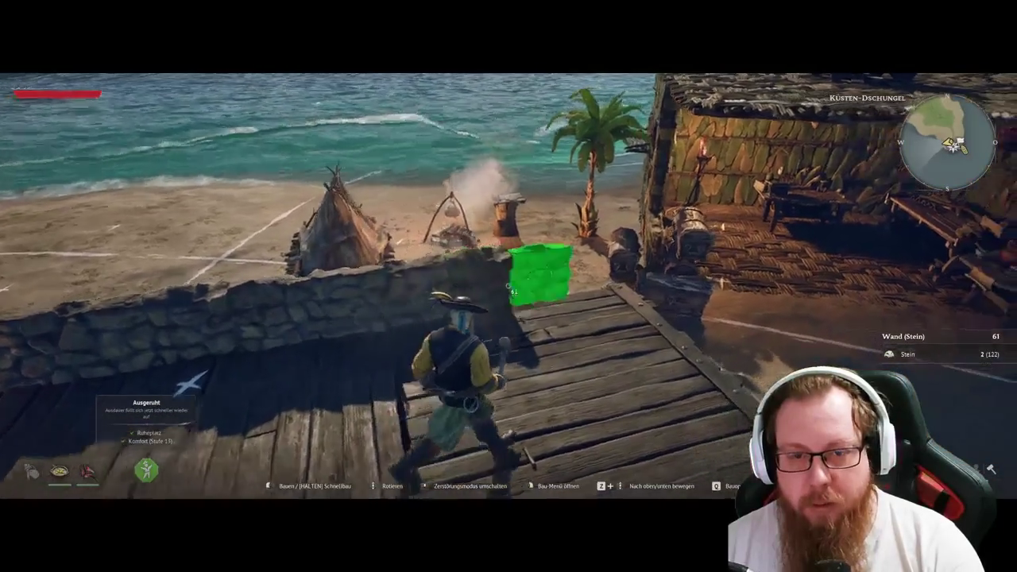
left_click(508, 286)
left_click(509, 286)
left_click(509, 286)
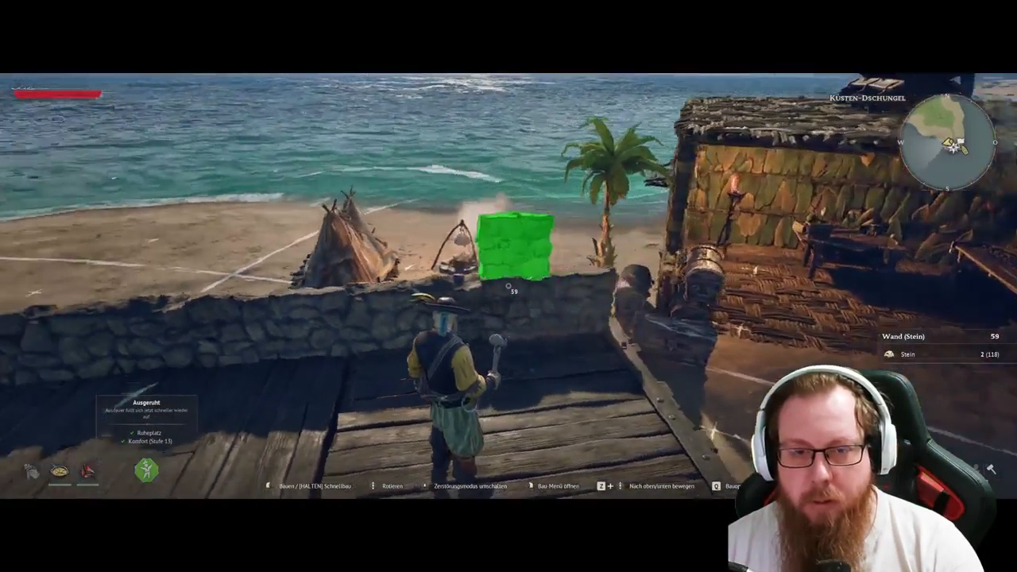
Switch back to Pier-Pfahl and place two more posts further along the deck.
right_click(509, 286)
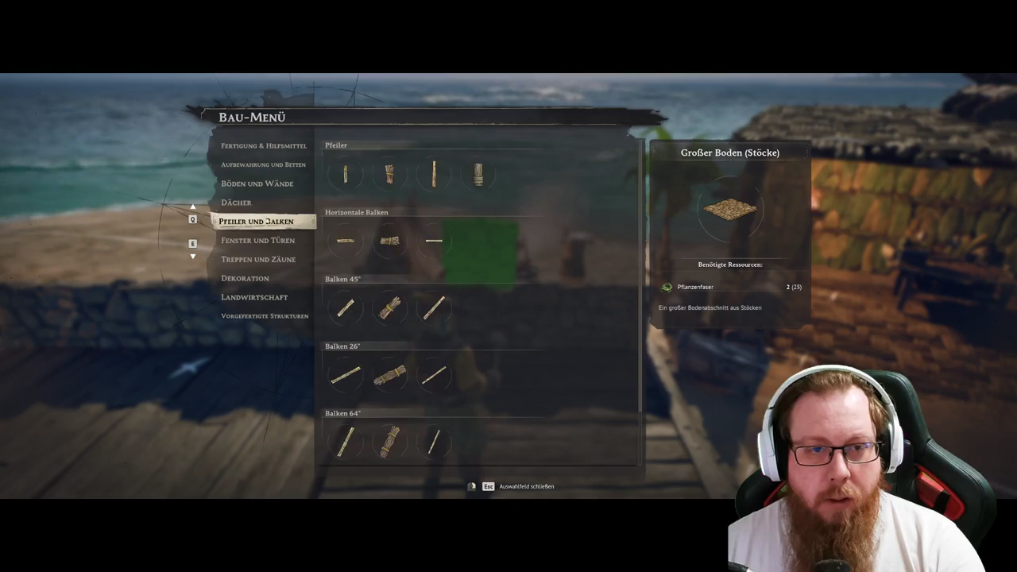
left_click(478, 173)
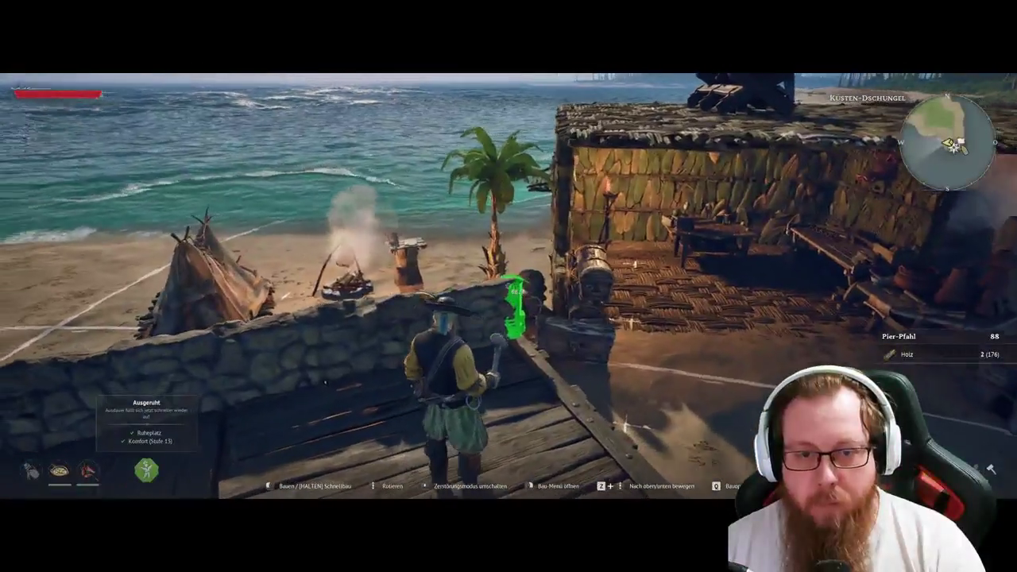
left_click(508, 286)
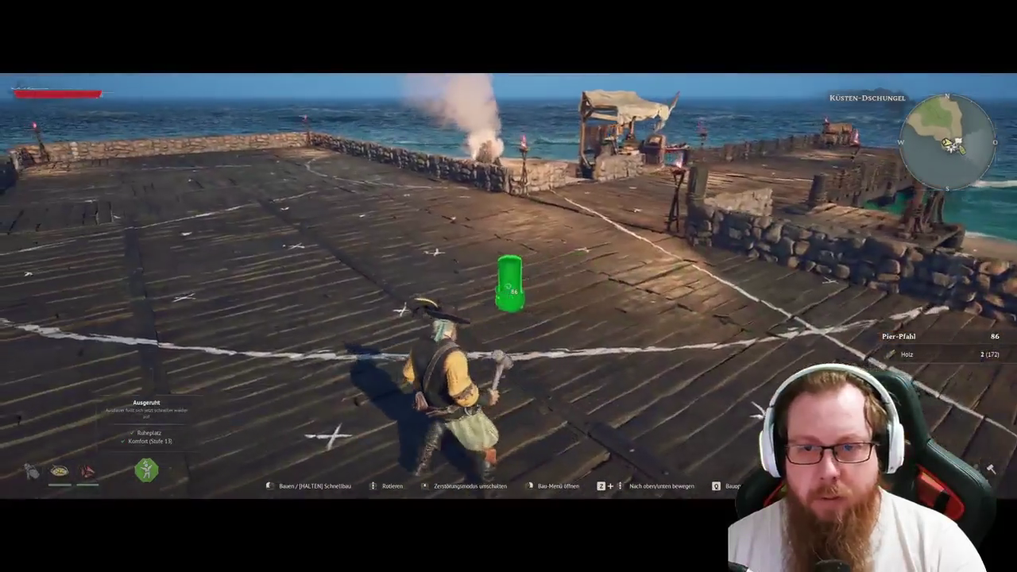
left_click(508, 286)
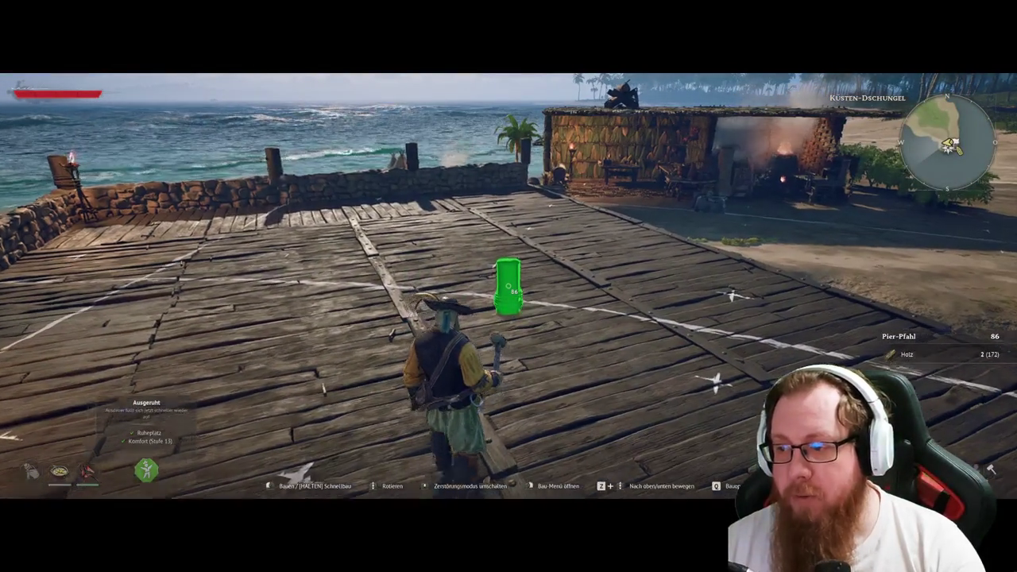
Exit build mode, run to the shipyard desk and briefly view the Werft ship list.
key("q")
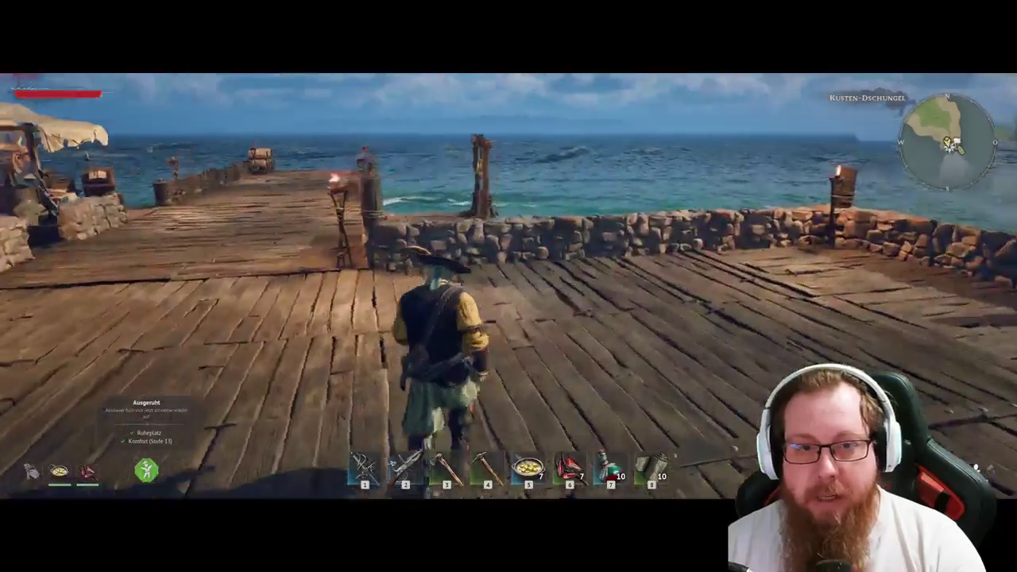
key("w")
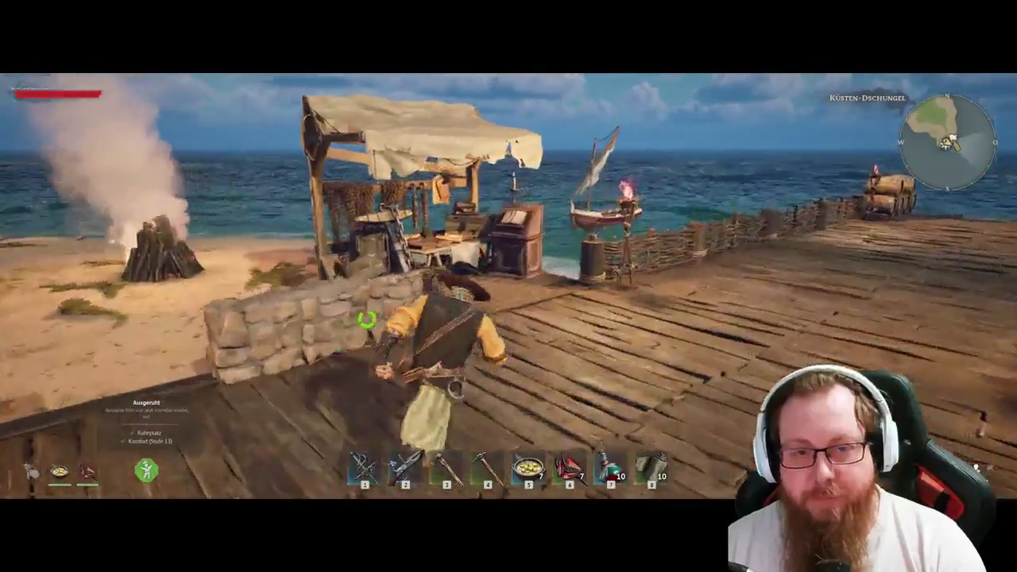
key("e")
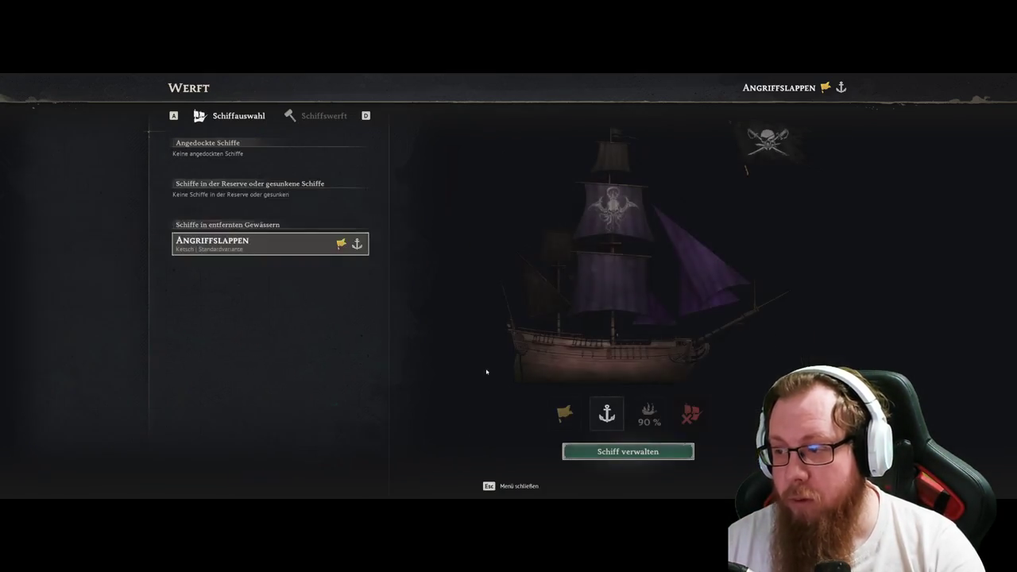
key("Escape")
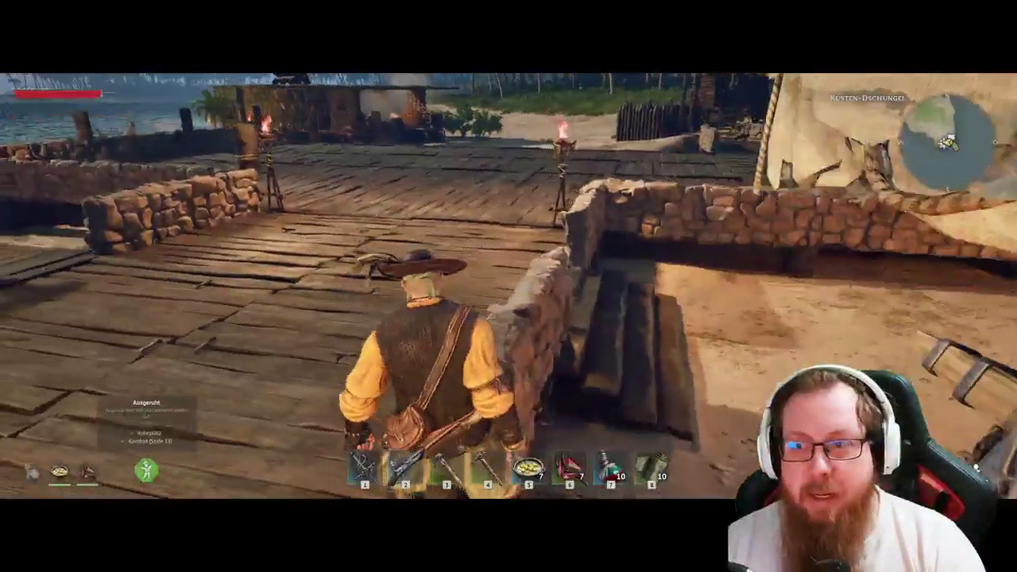
Run across the dock and open the Bau-Menü on its Böden und Wände category.
key("w")
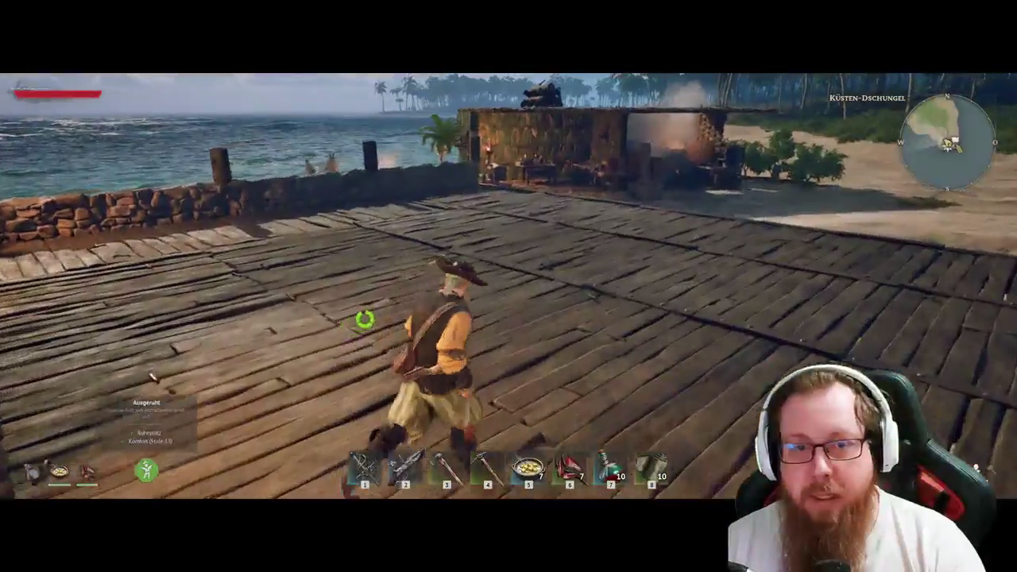
key("b")
key("Tab")
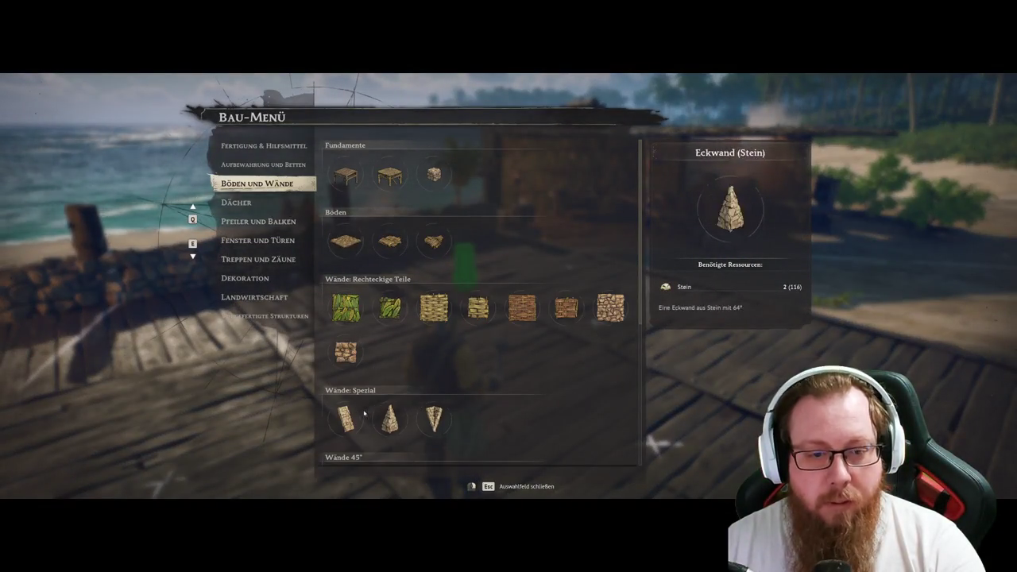
Place stone wall pieces along the pier edge, then stand a wooden Pier-Pfahl post on the deck.
key("w")
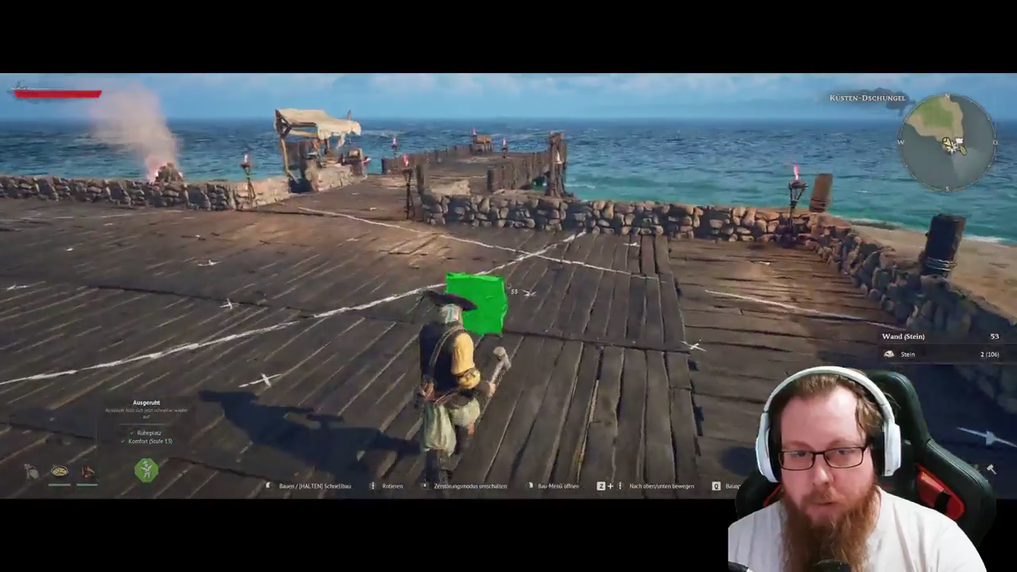
left_click(475, 302)
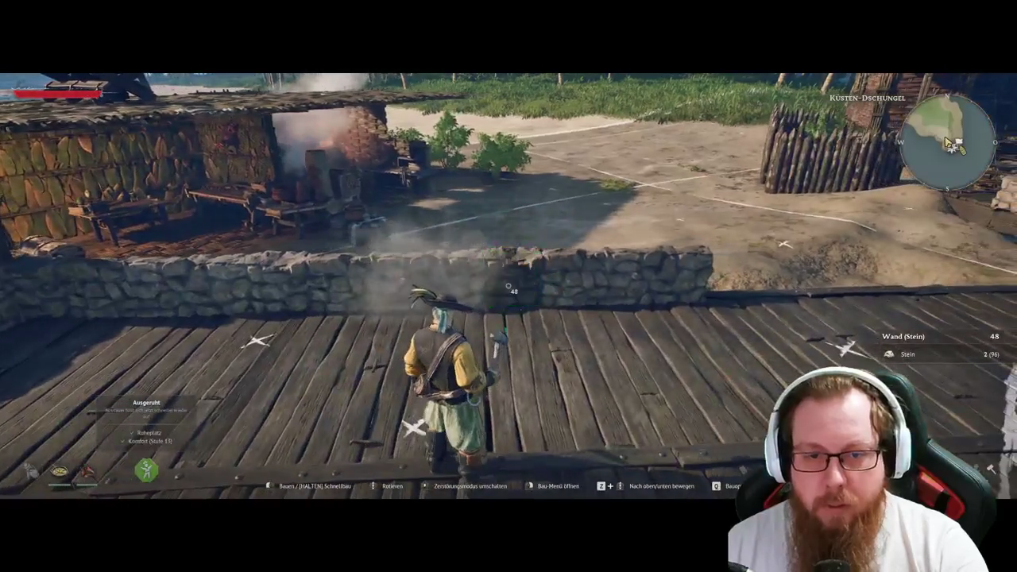
left_click(508, 286)
right_click(508, 286)
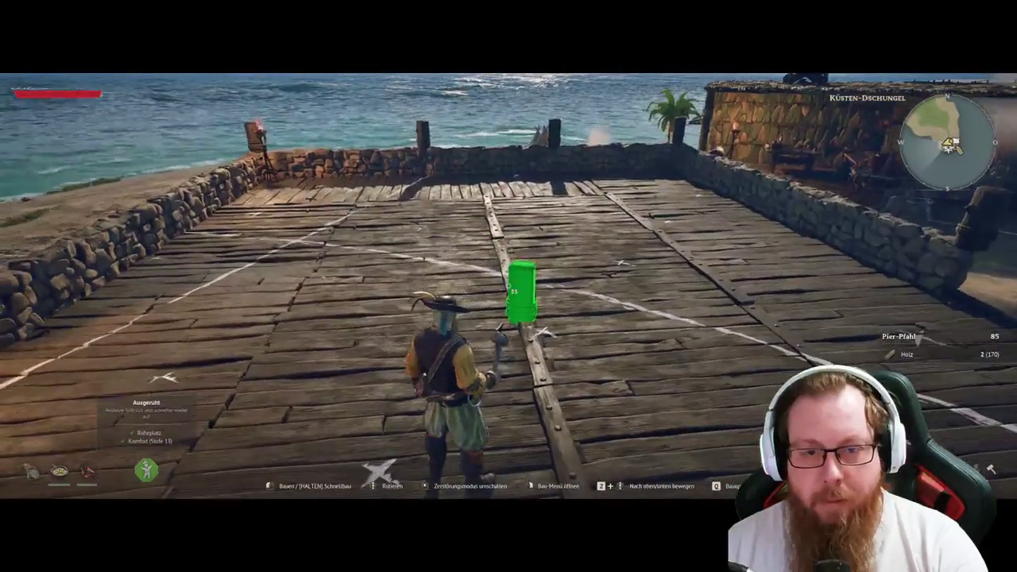
left_click(508, 286)
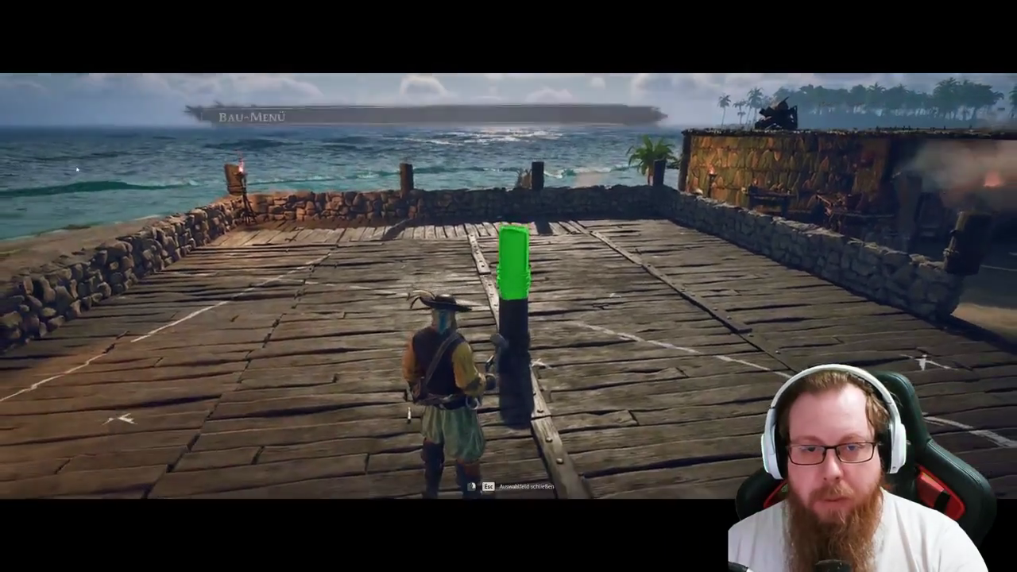
right_click(508, 286)
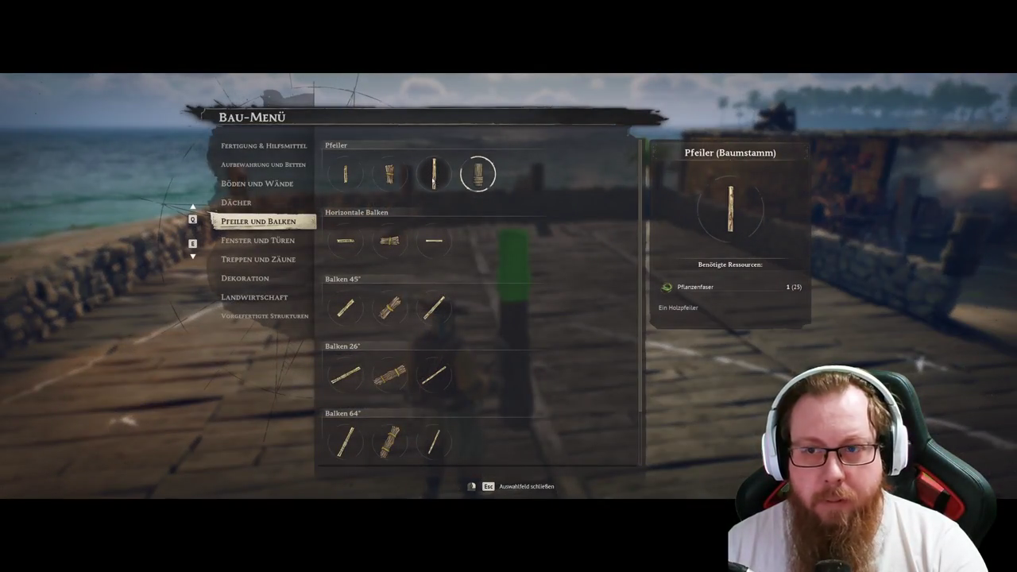
Choose Pier-Pfahl under Pfeiler und Balken and place two more posts beside the stone walls.
left_click(433, 173)
right_click(508, 286)
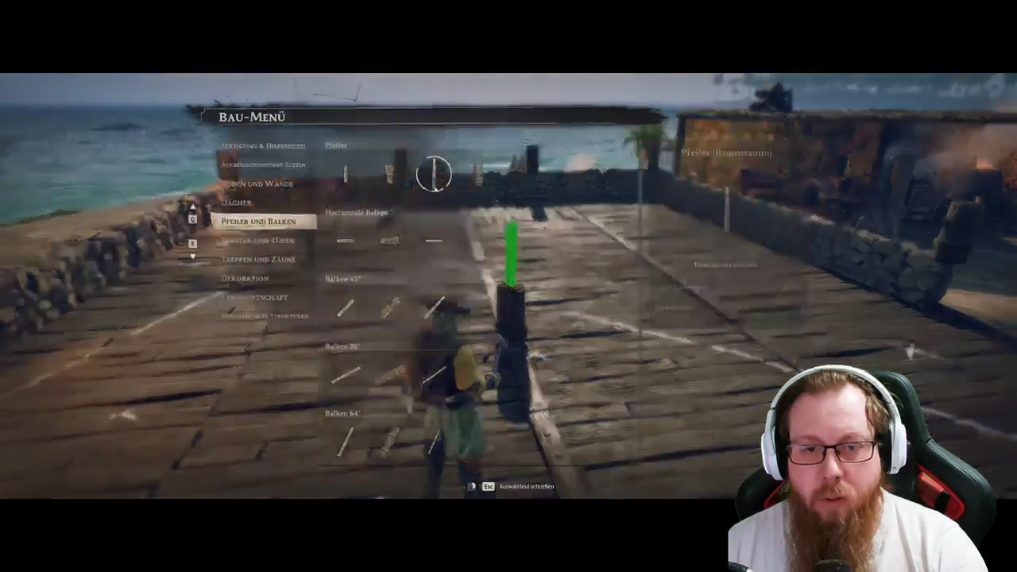
left_click(431, 170)
left_click(508, 286)
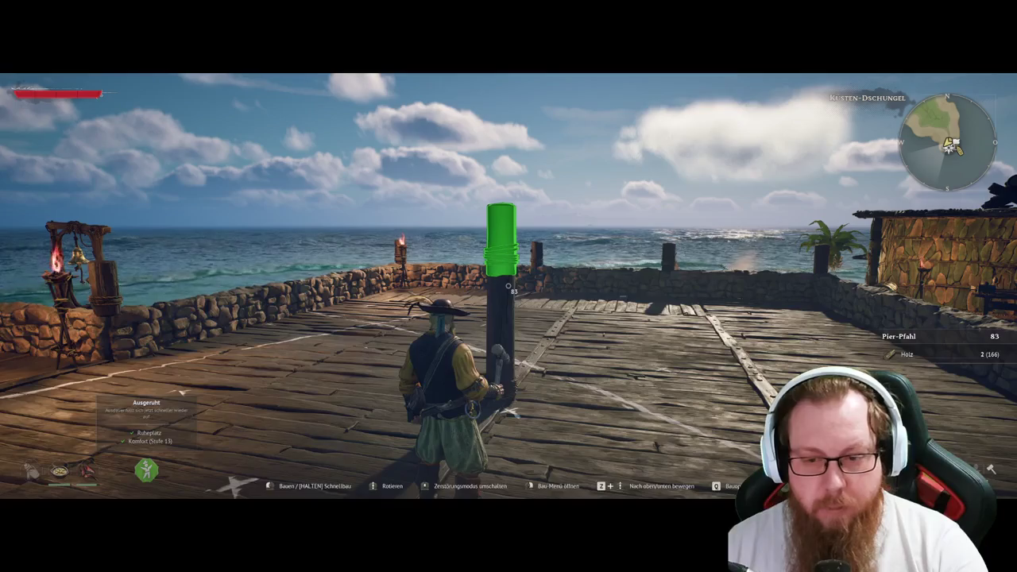
key("q")
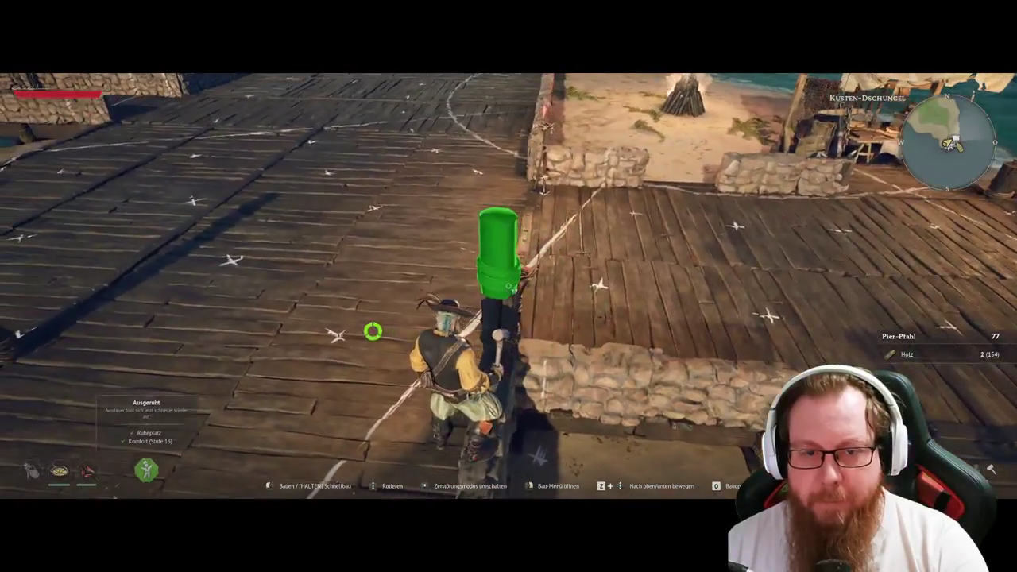
left_click(498, 246)
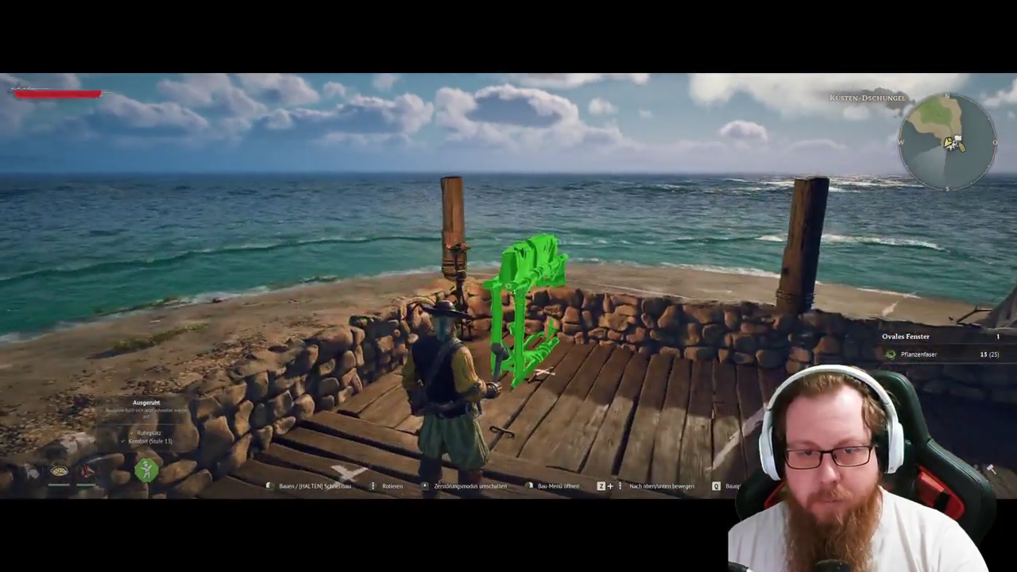
Browse the build categories, trying the Dachecke (Blätter) roof corner and Große Wand (Blätter).
right_click(509, 286)
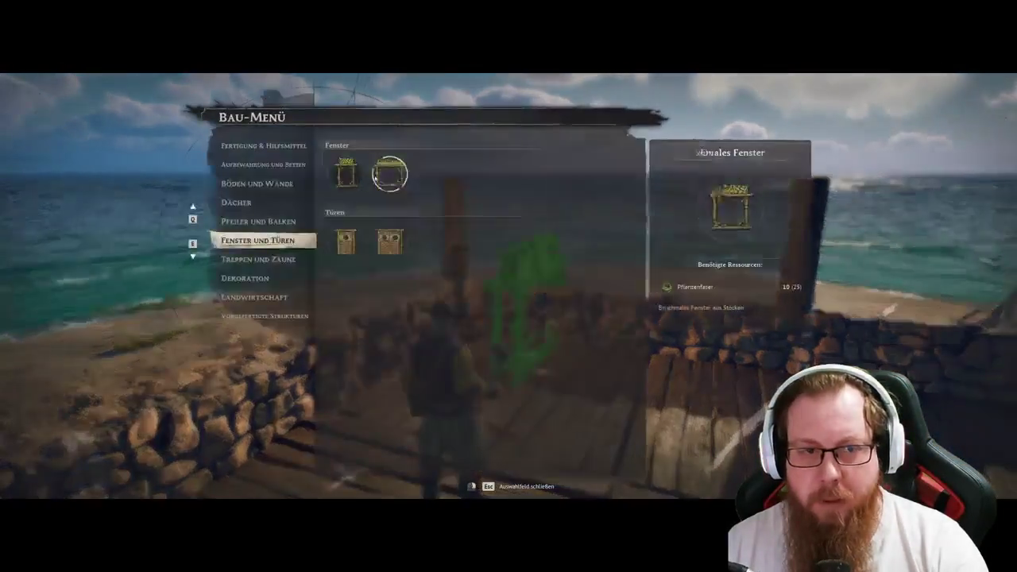
left_click(246, 208)
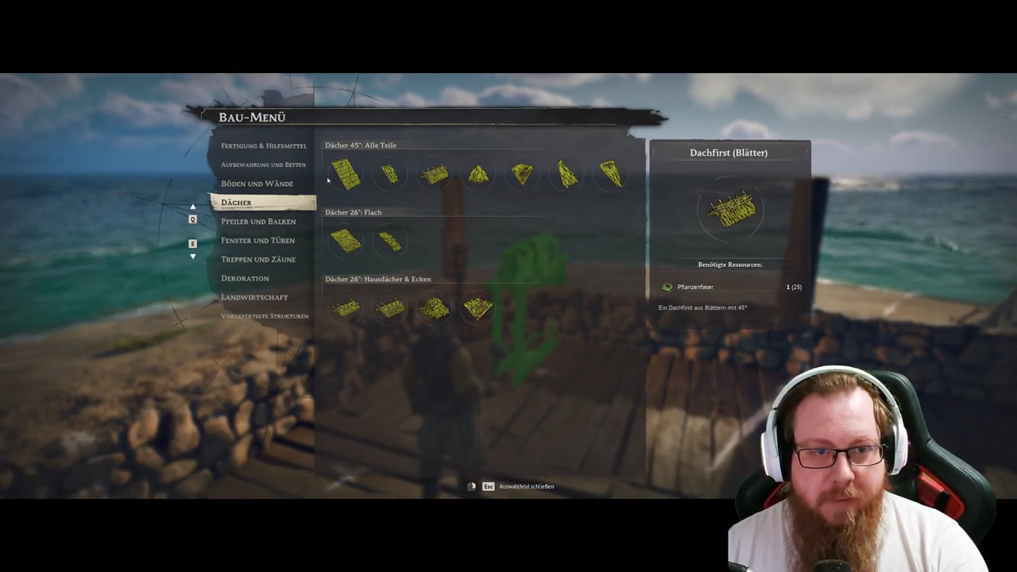
left_click(505, 189)
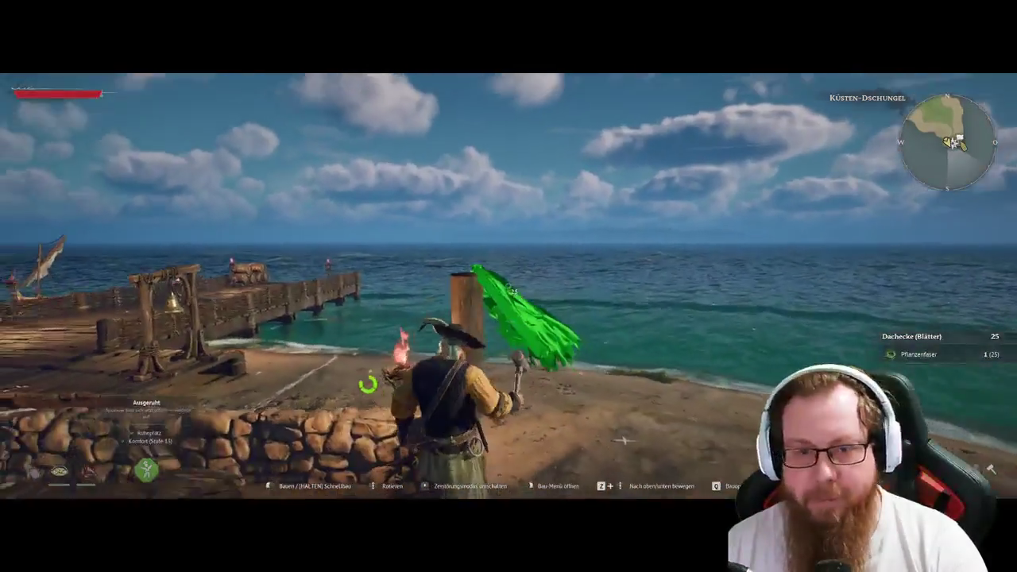
key("b")
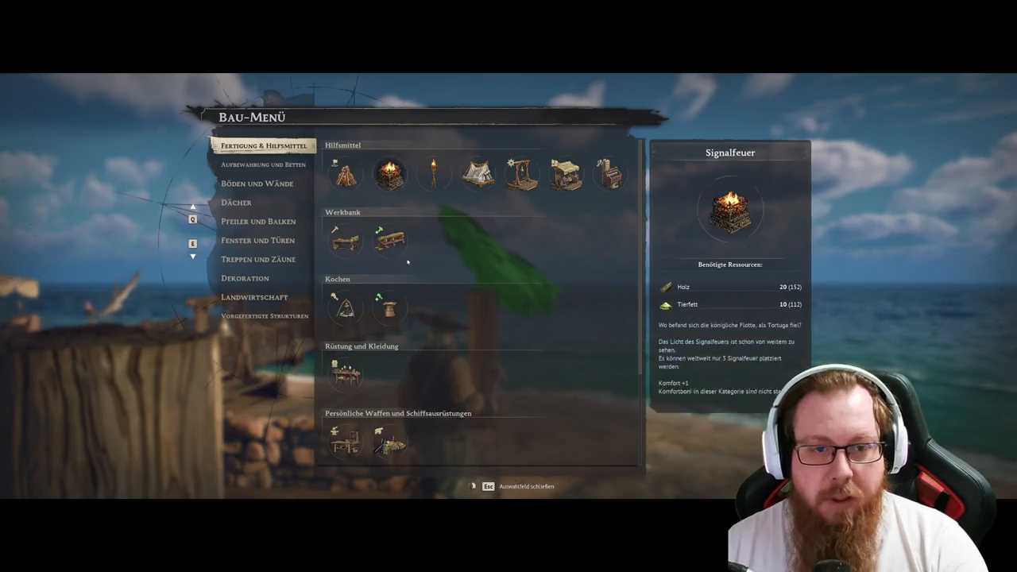
scroll(342, 191, "down", 3)
left_click(263, 164)
left_click(263, 227)
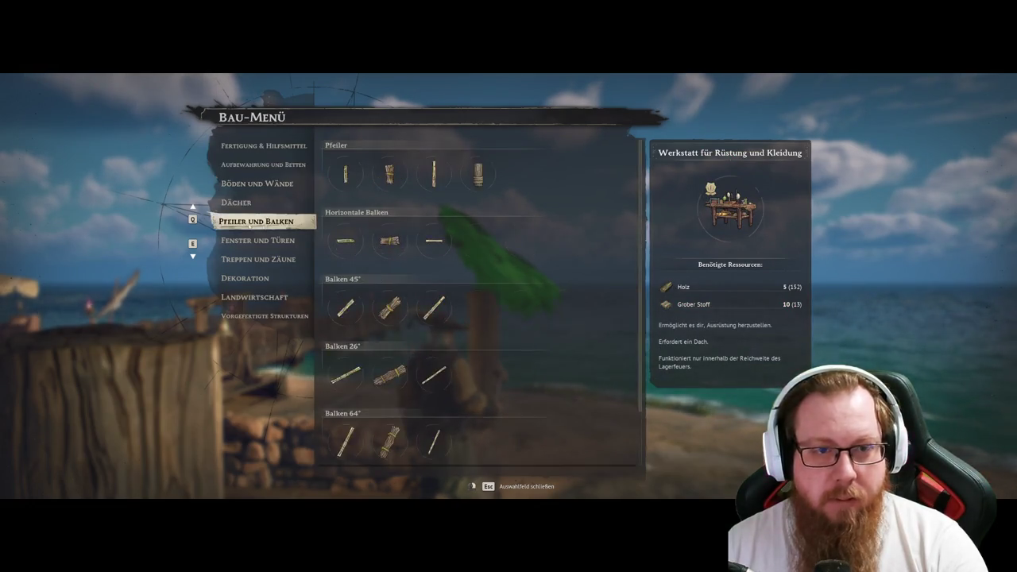
left_click(257, 240)
left_click(244, 182)
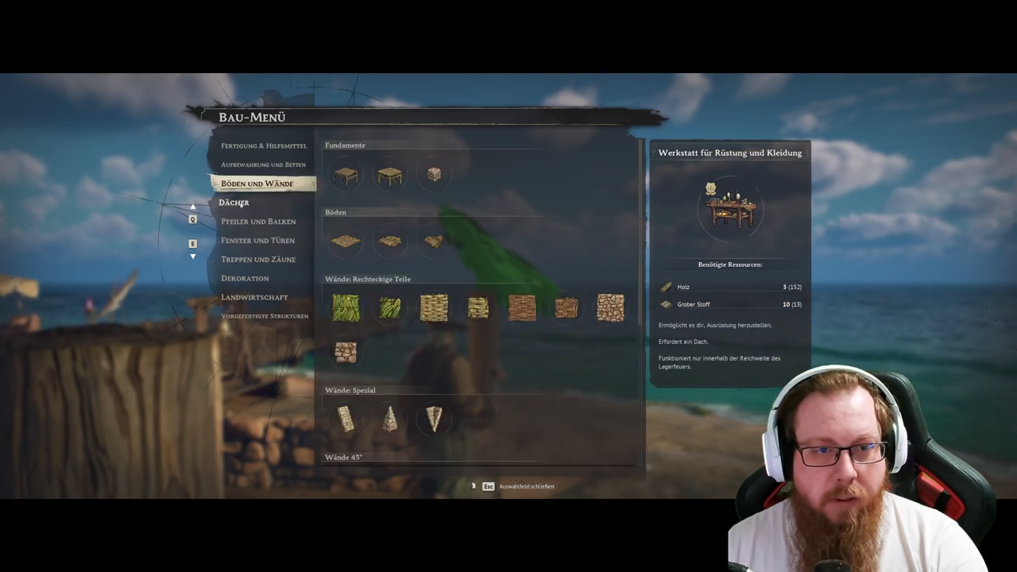
left_click(346, 308)
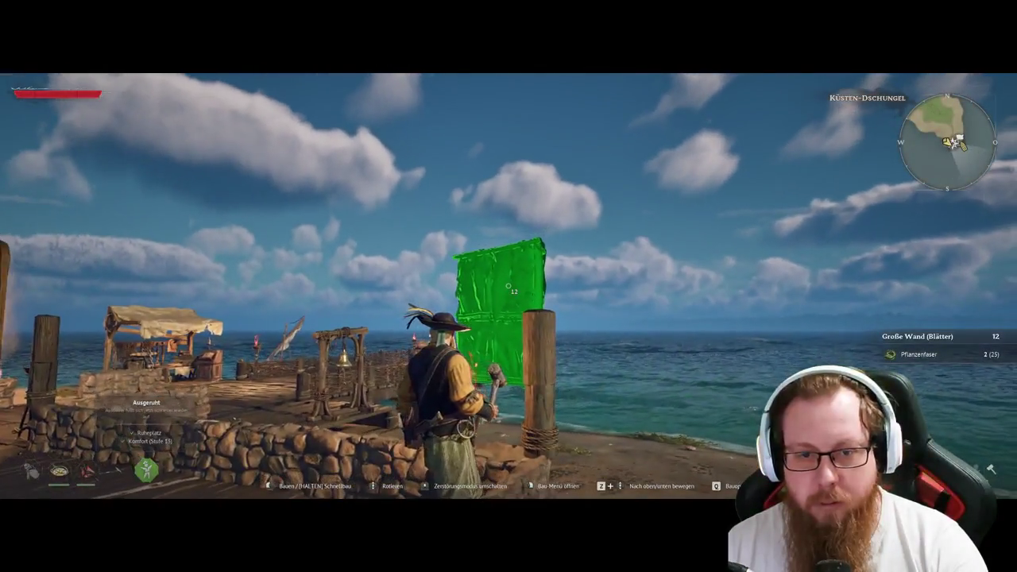
Select the Boden (Stöcke) stick floor, costing 1 plant fibre.
right_click(508, 287)
scroll(501, 343, "down", 3)
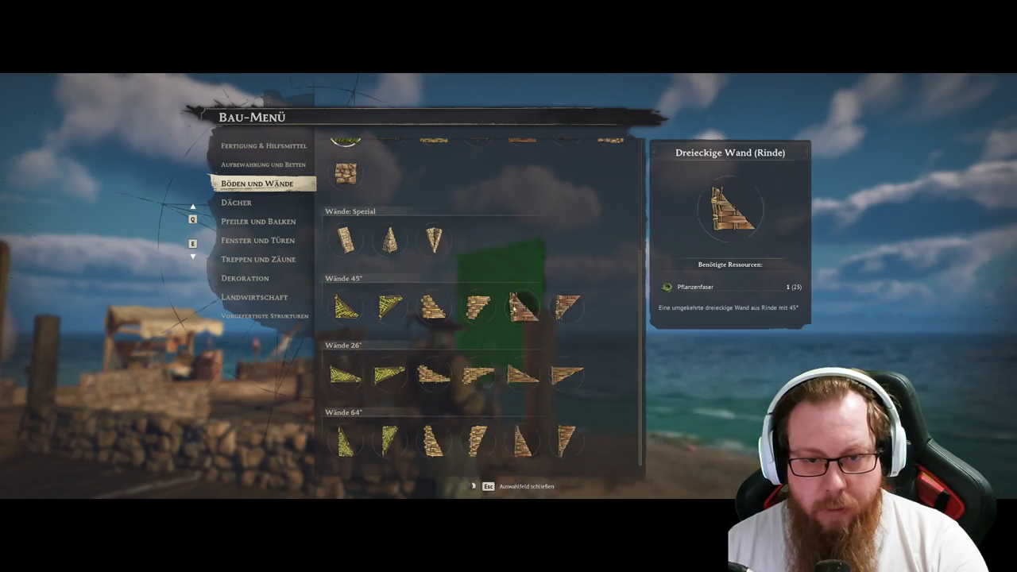
scroll(476, 312, "up", 3)
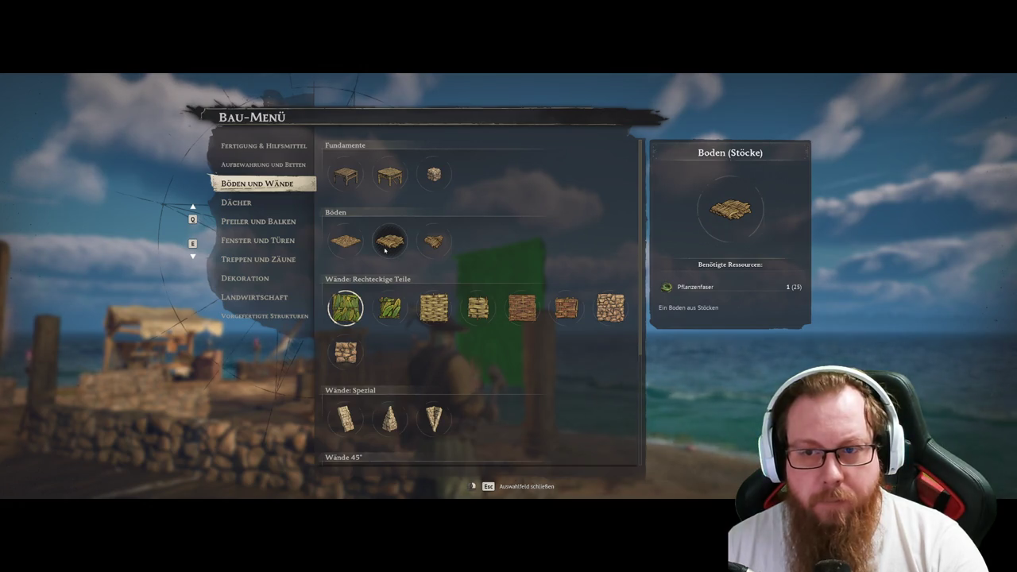
left_click(385, 250)
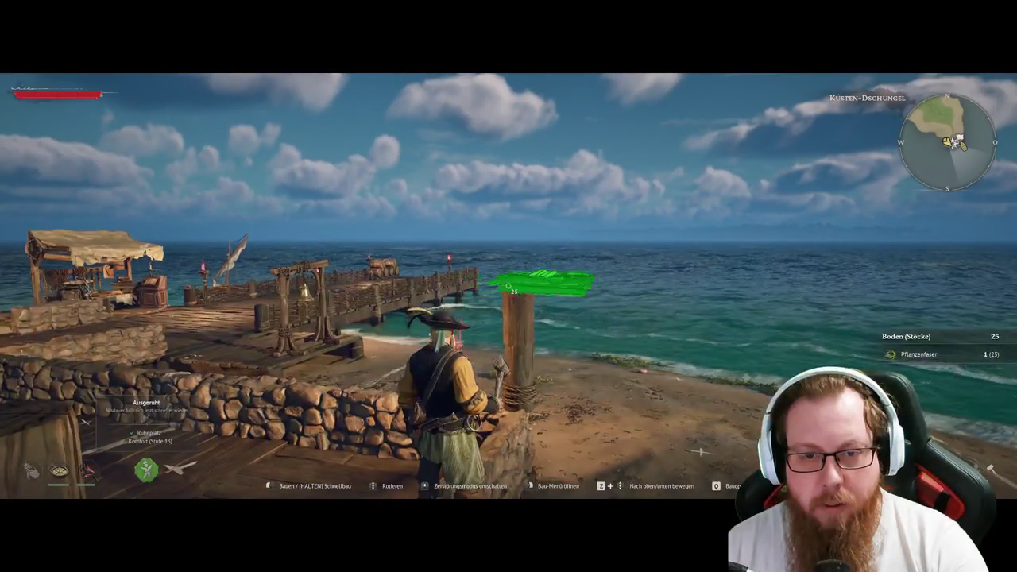
Pick Großer Boden (Stöcke) and lay large stick floors across the posts until plant fibre runs out.
right_click(508, 286)
left_click(432, 239)
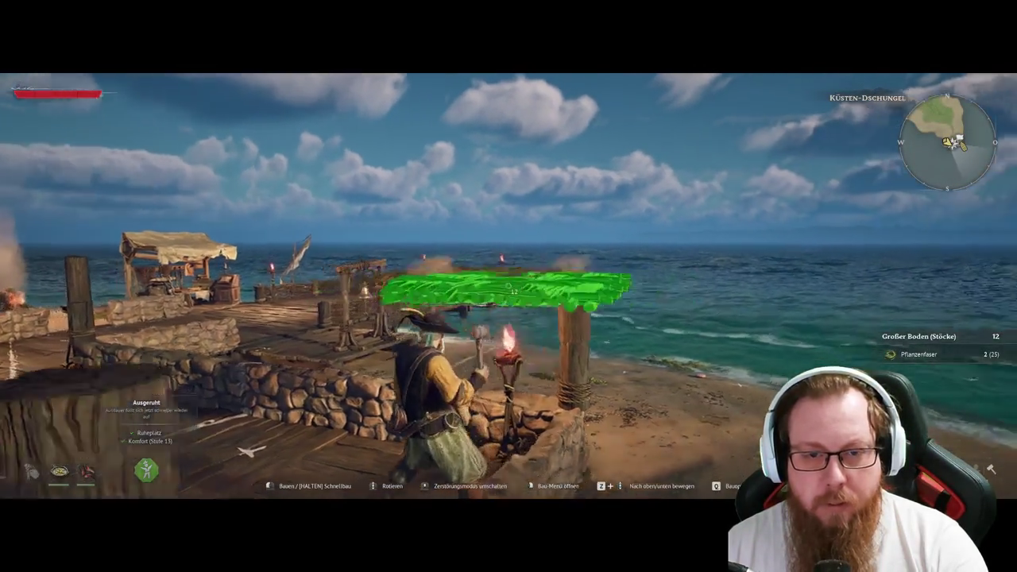
left_click(508, 286)
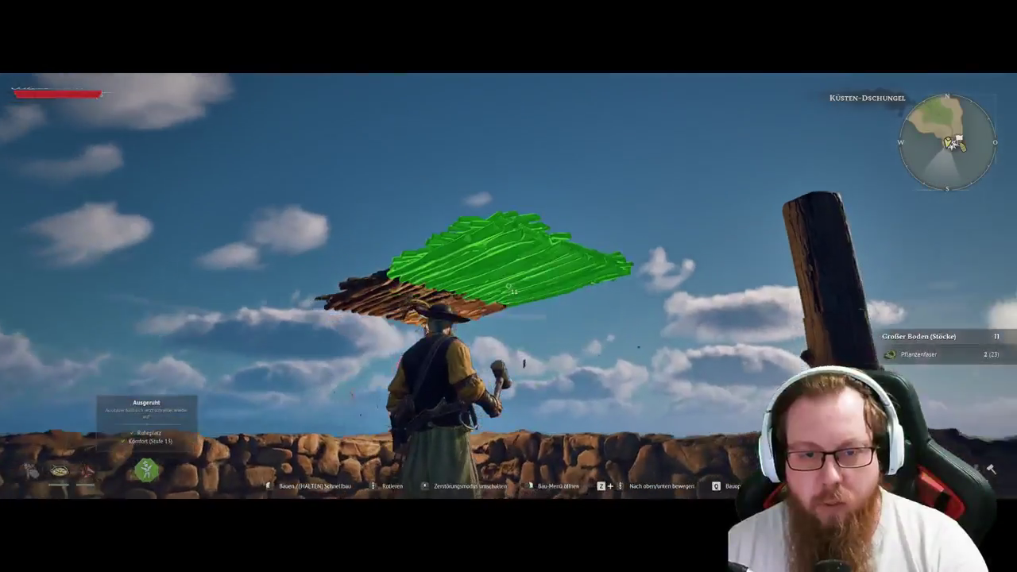
left_click(508, 286)
left_click(508, 286)
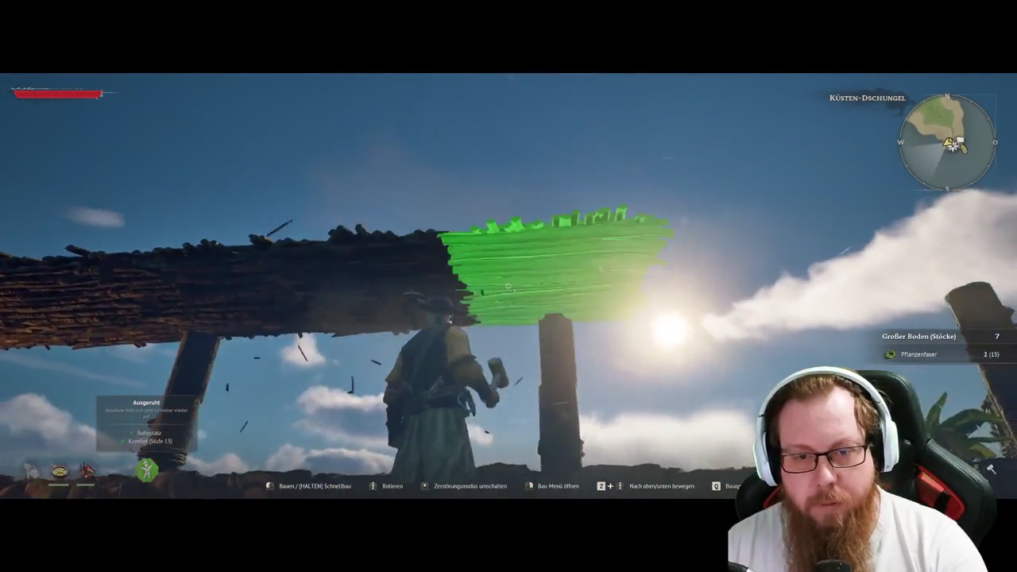
left_click(509, 286)
left_click(509, 286)
left_click(508, 286)
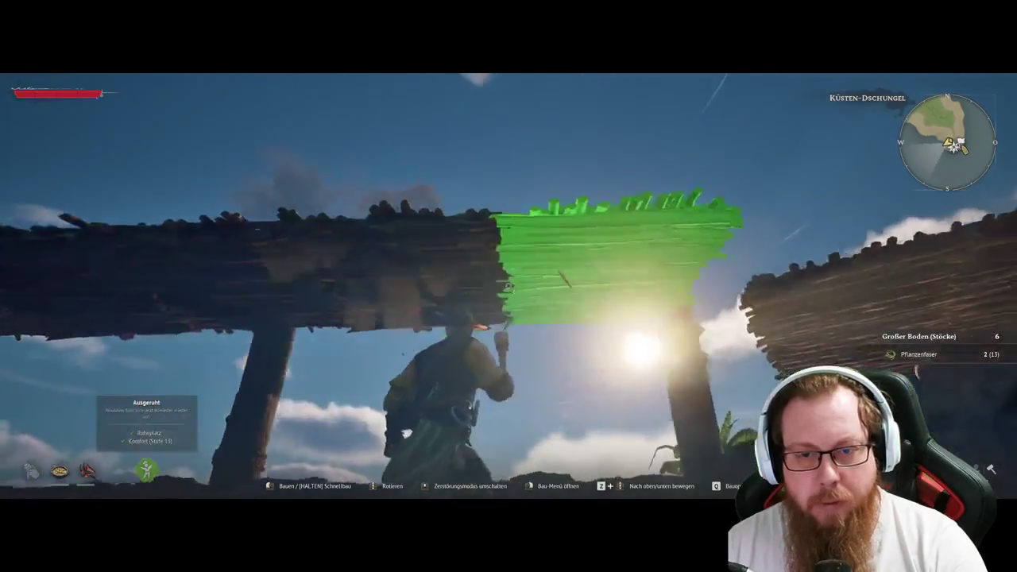
left_click(508, 286)
left_click(508, 286)
left_click(508, 286)
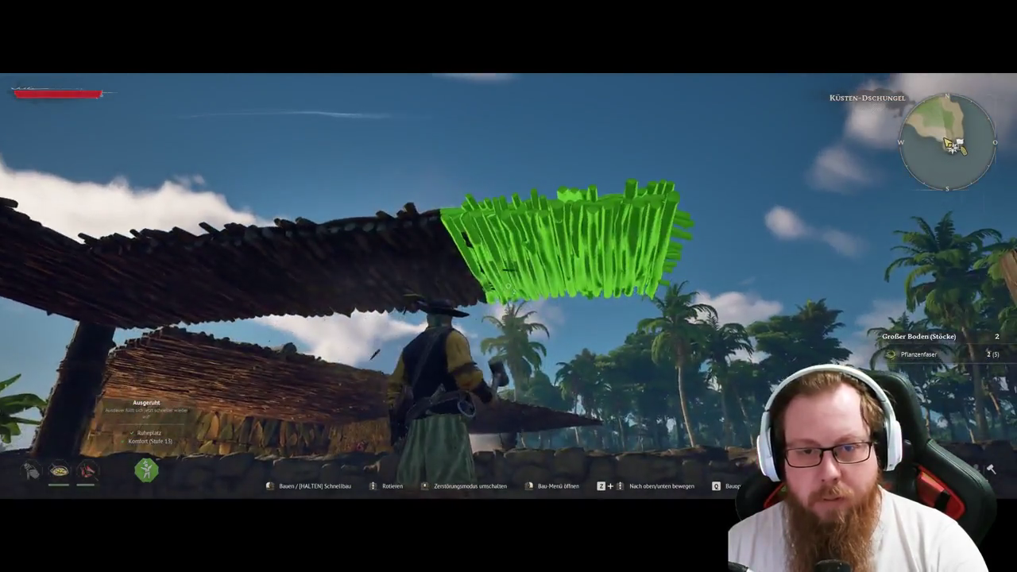
left_click(509, 287)
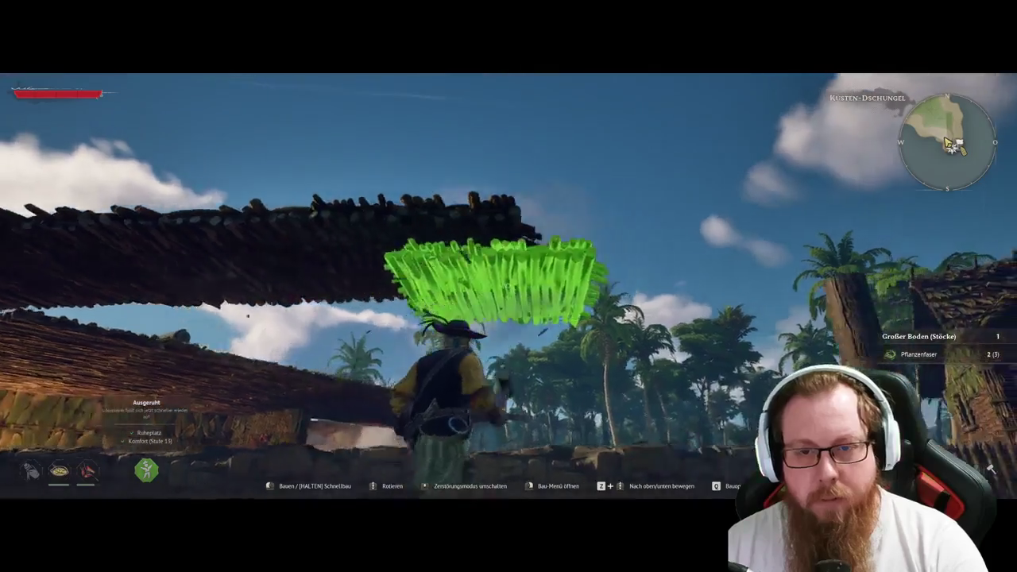
left_click(509, 286)
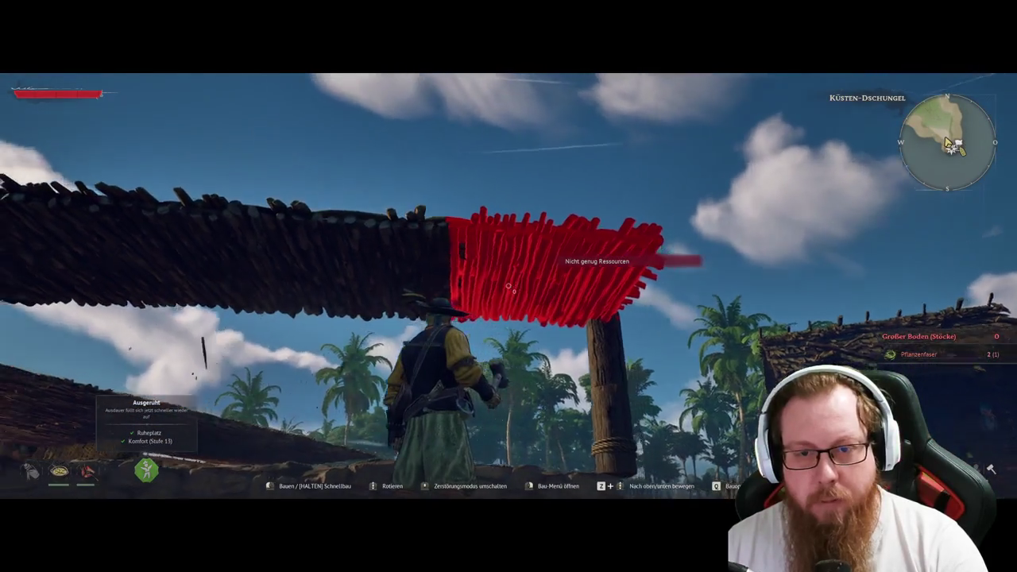